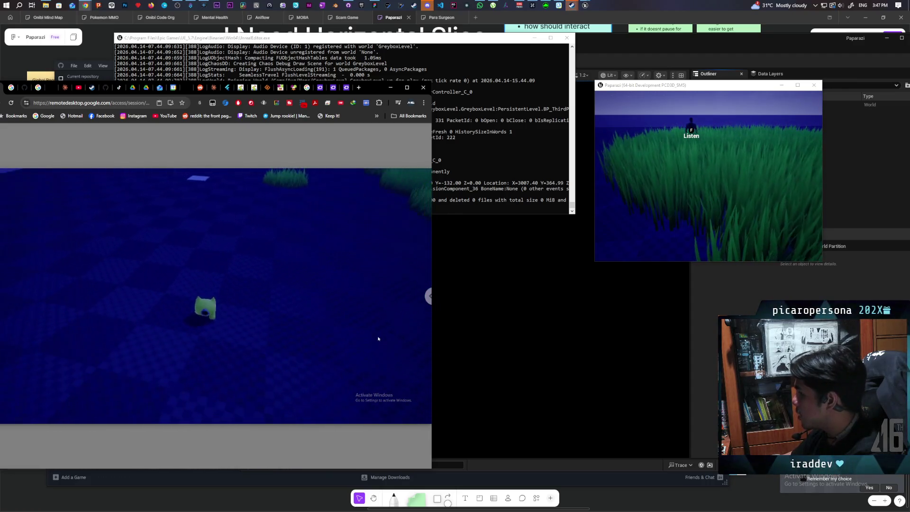
- Open and close the remote session side panel, then start walking the character toward the grass islands
left_click(429, 297)
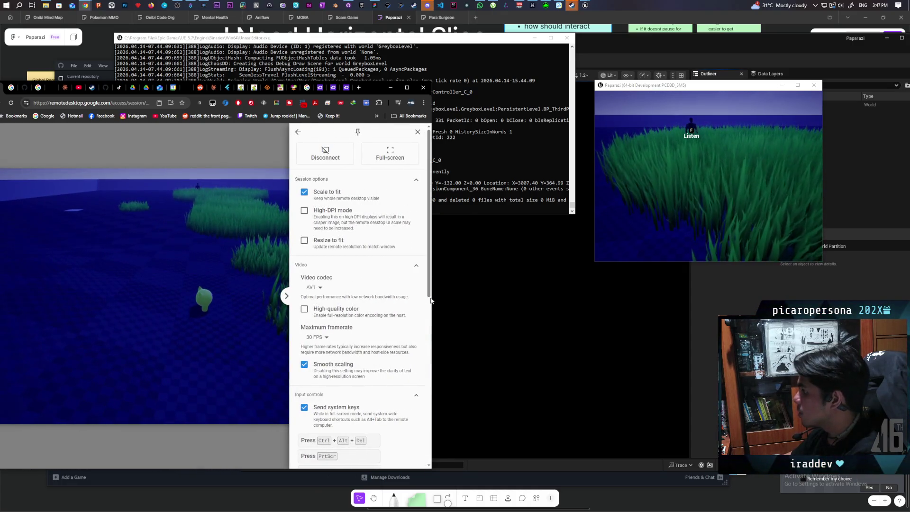
left_click(202, 281)
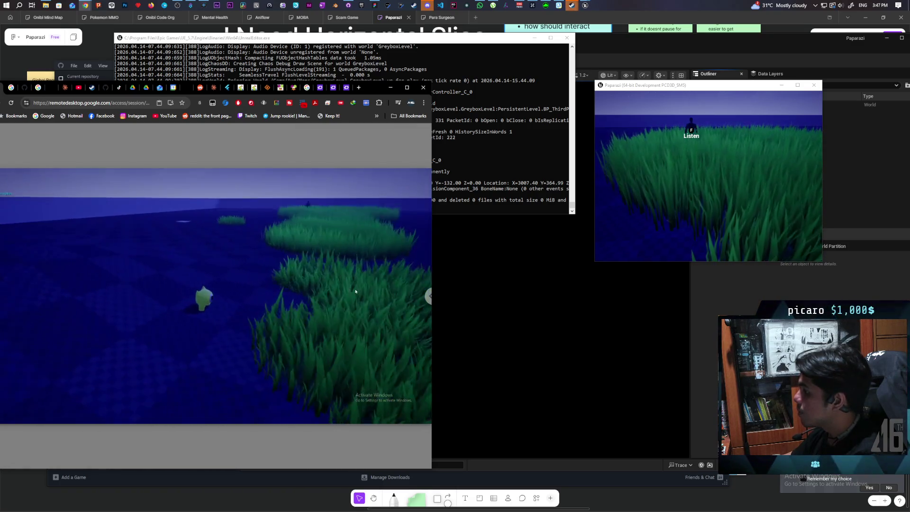
key("w")
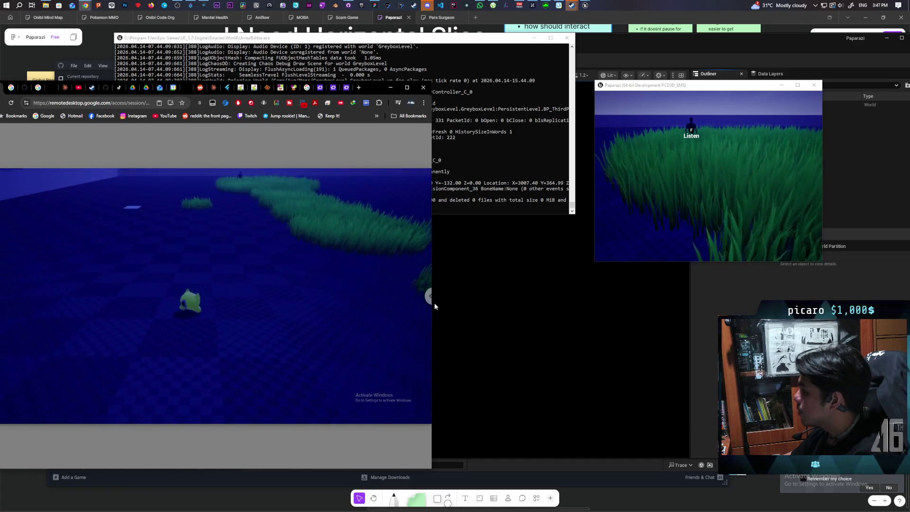
key("w")
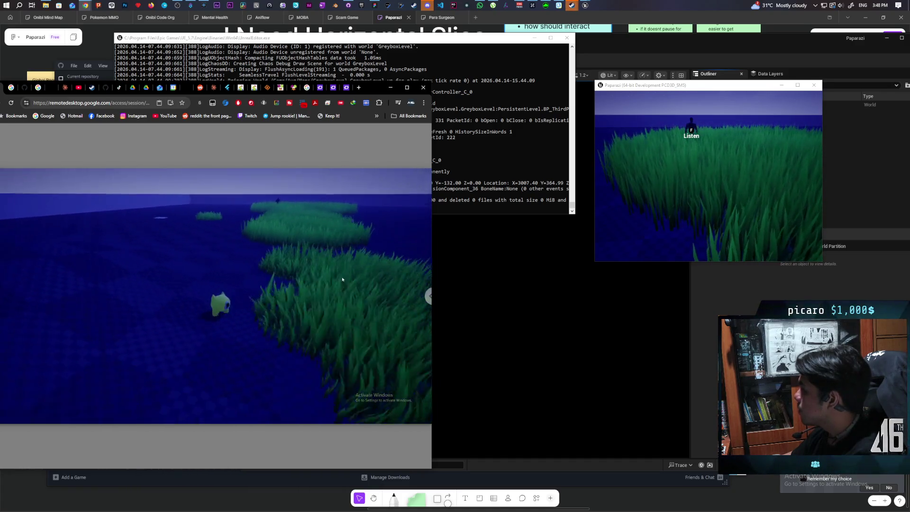
key("w")
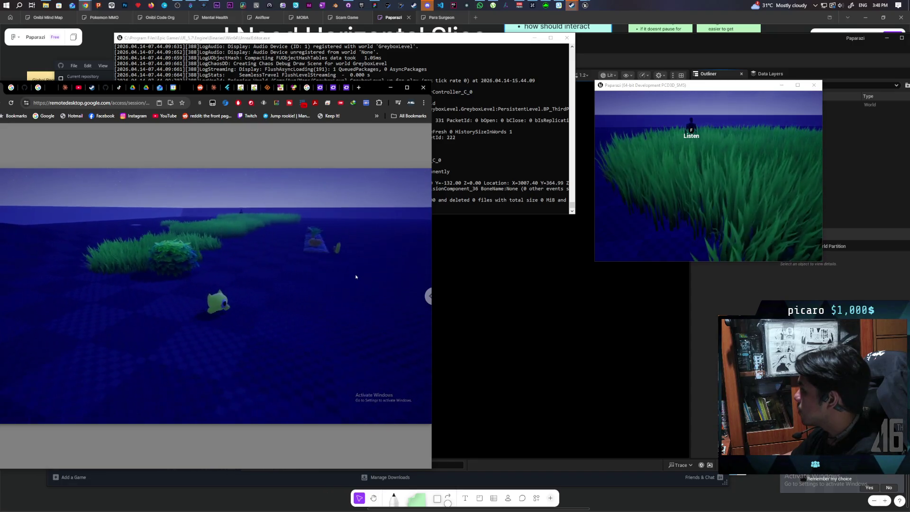
- Walk through the grass islands up to the Listen NPC until its 'I want some food' bubble appears
key("w")
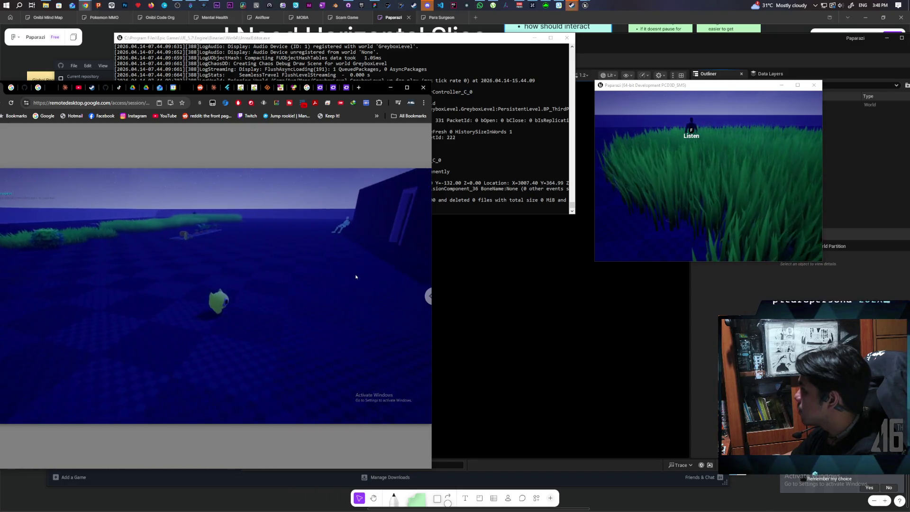
key("w")
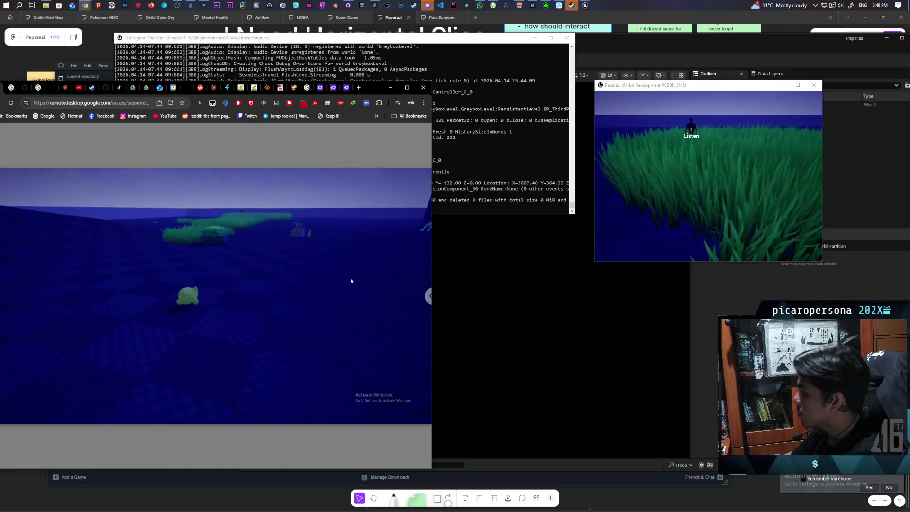
key("w")
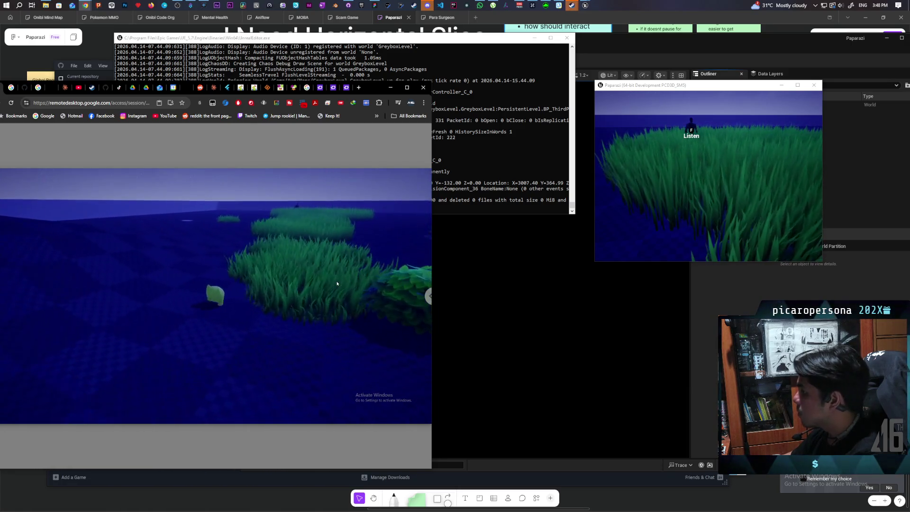
key("w")
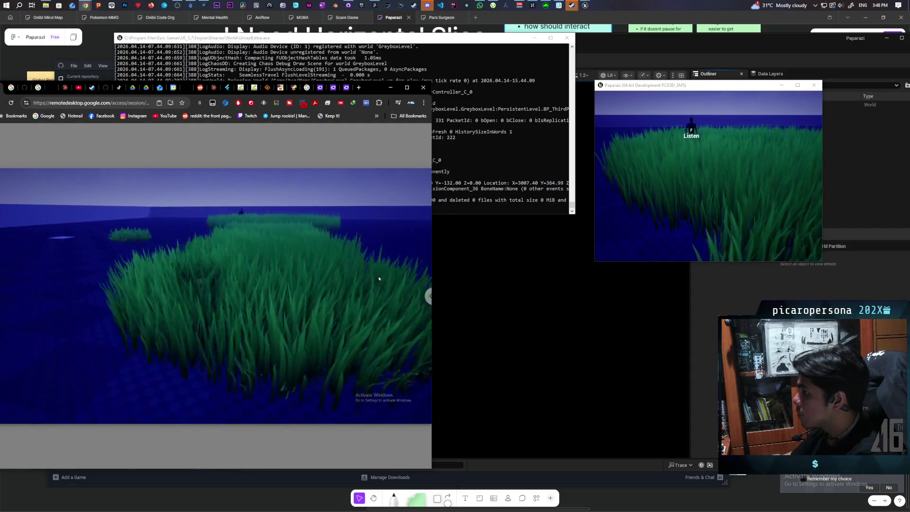
key("w")
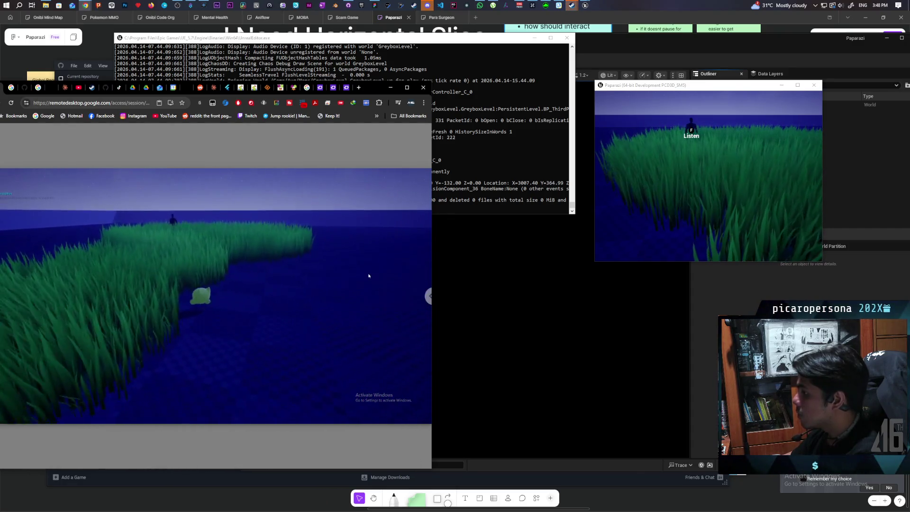
key("w")
key("f")
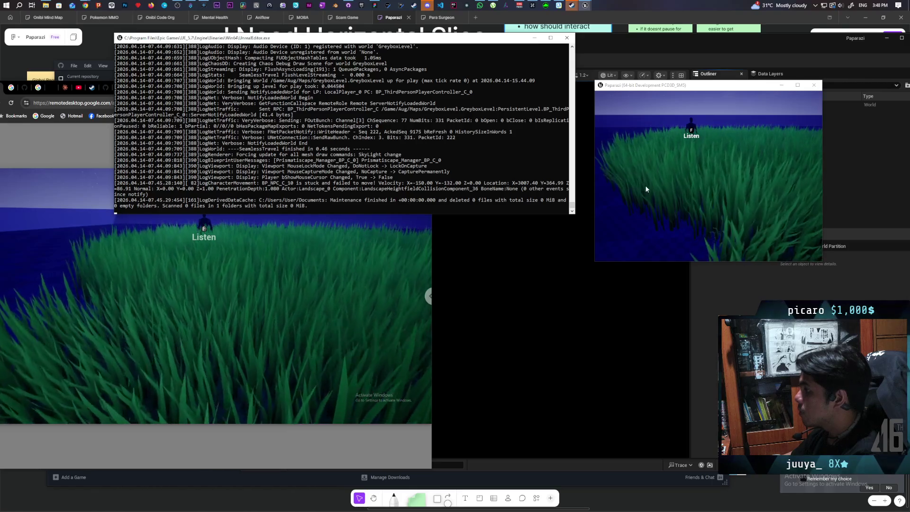
- Switch from the local Paparazi game back to the remote game, walk out of the grass and open the pause menu
left_click(645, 189)
key("f")
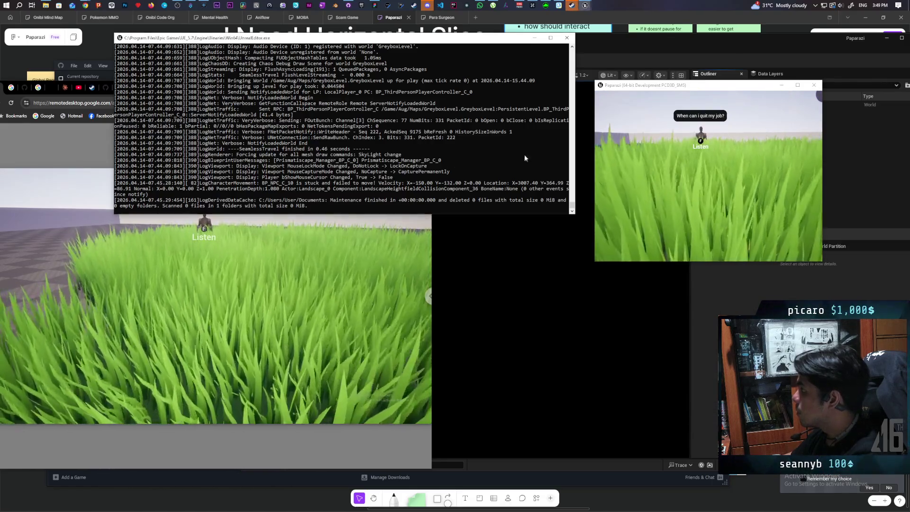
left_click(372, 265)
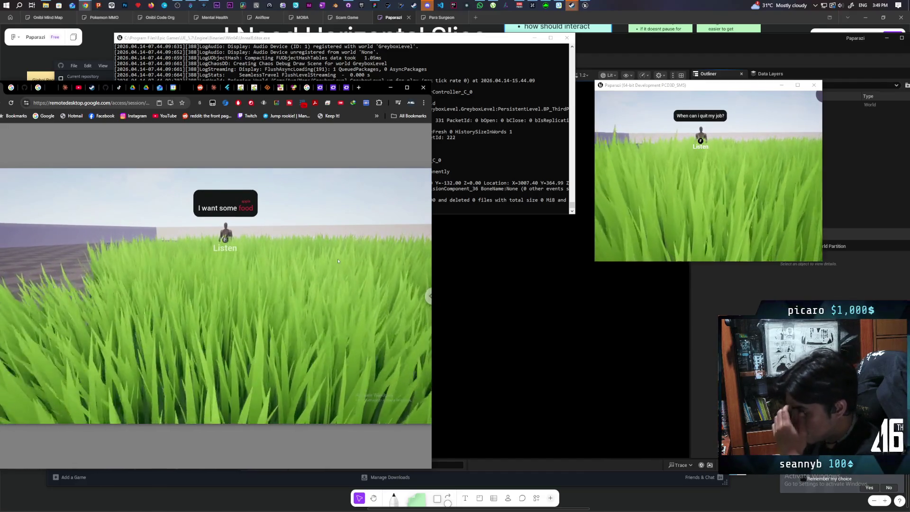
left_click_drag(356, 267, 46, 265)
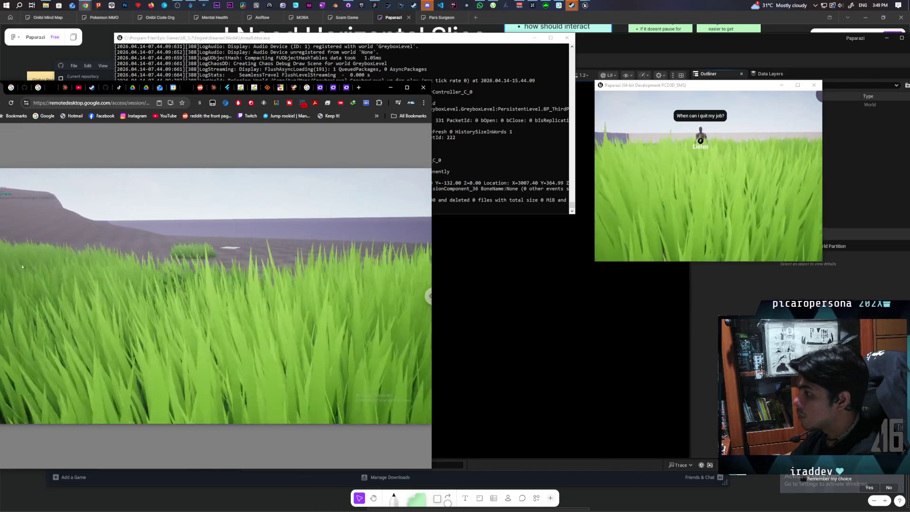
key("w")
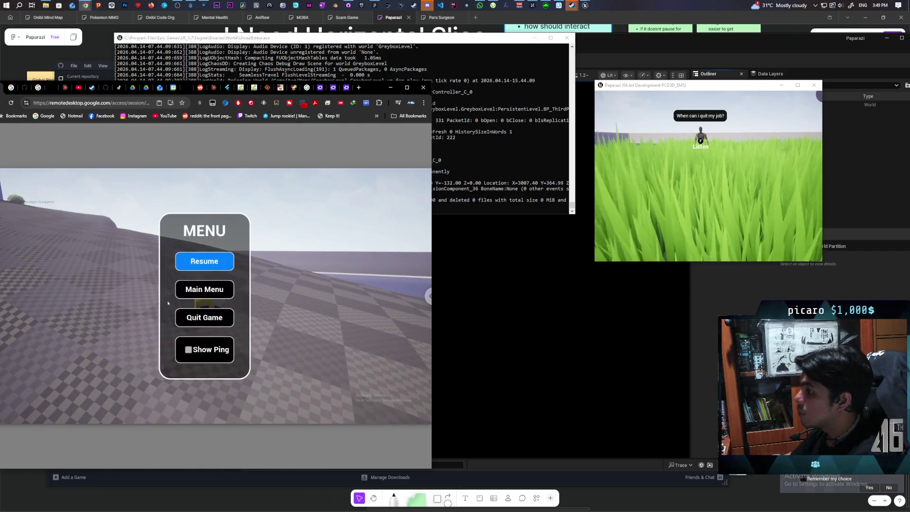
left_click(216, 317)
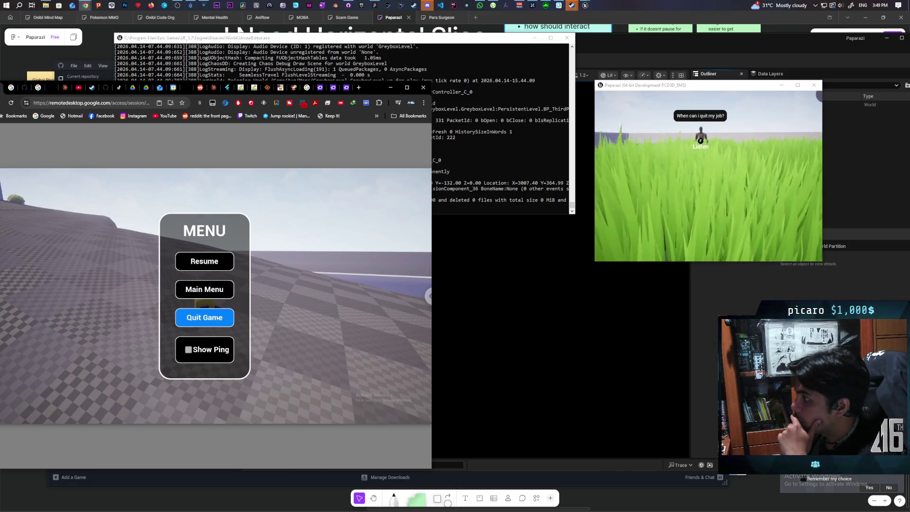
- Bring the Unreal console log forward and close the local Paparazi game window
left_click(468, 188)
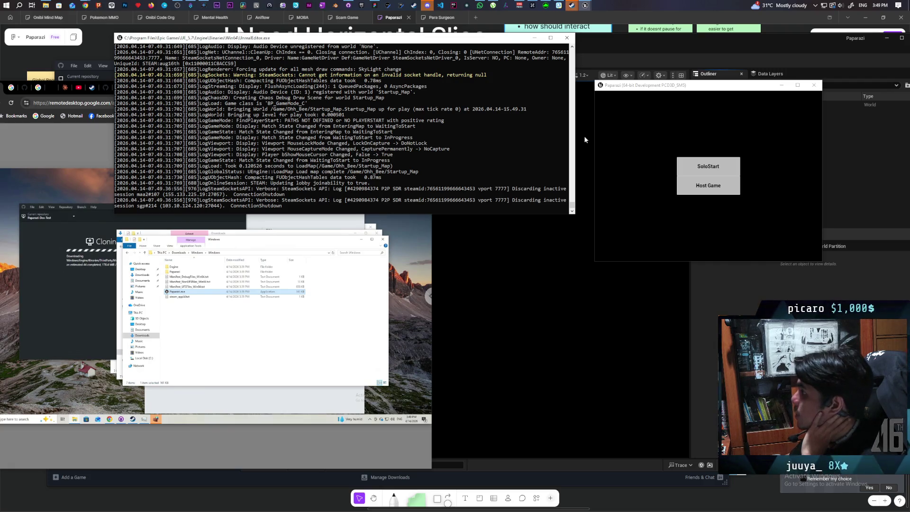
left_click(814, 86)
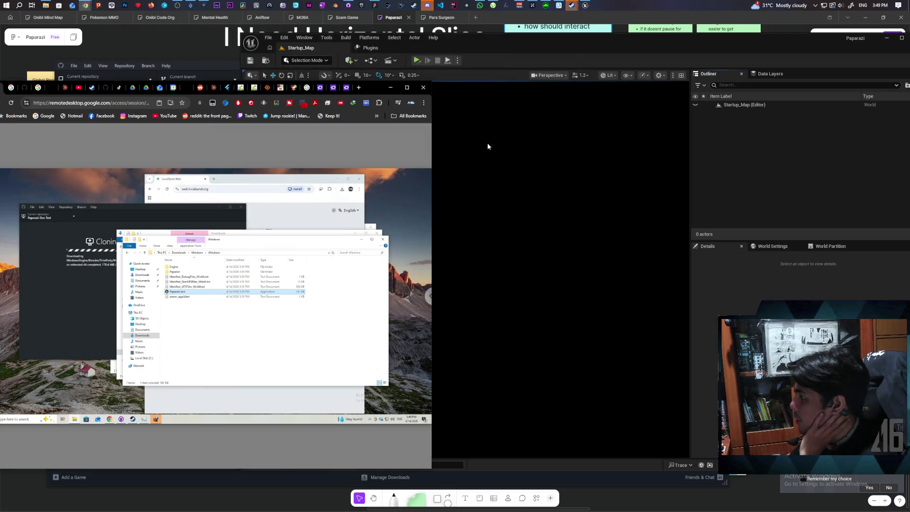
- Run a quick Play in Selected Viewport session of Startup_Map, then stop it
left_click(458, 60)
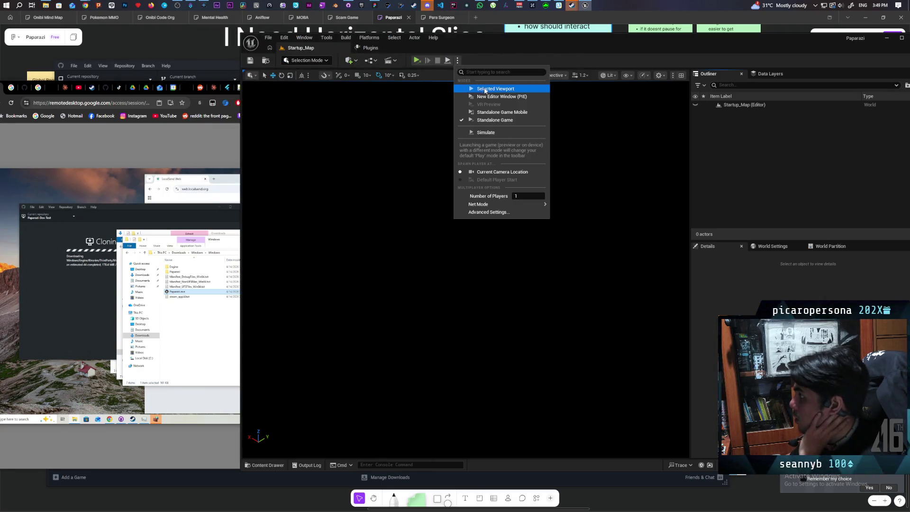
left_click(485, 89)
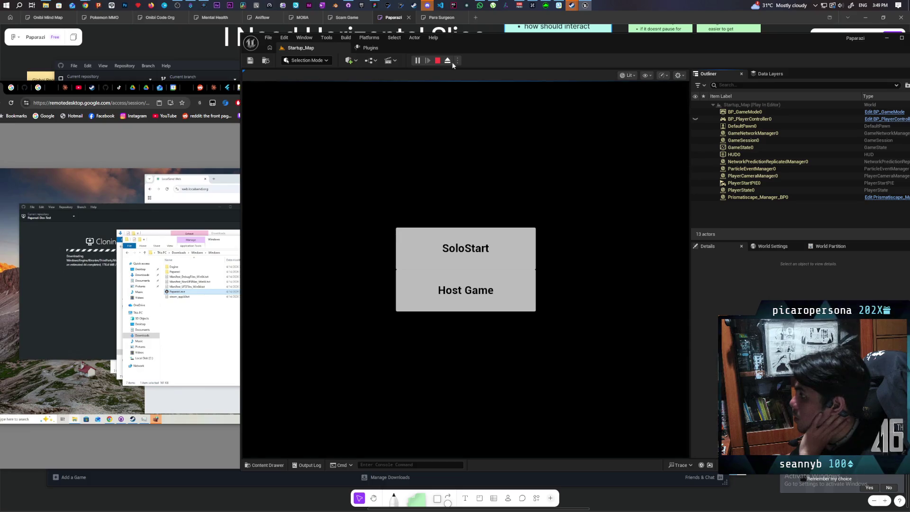
left_click(438, 60)
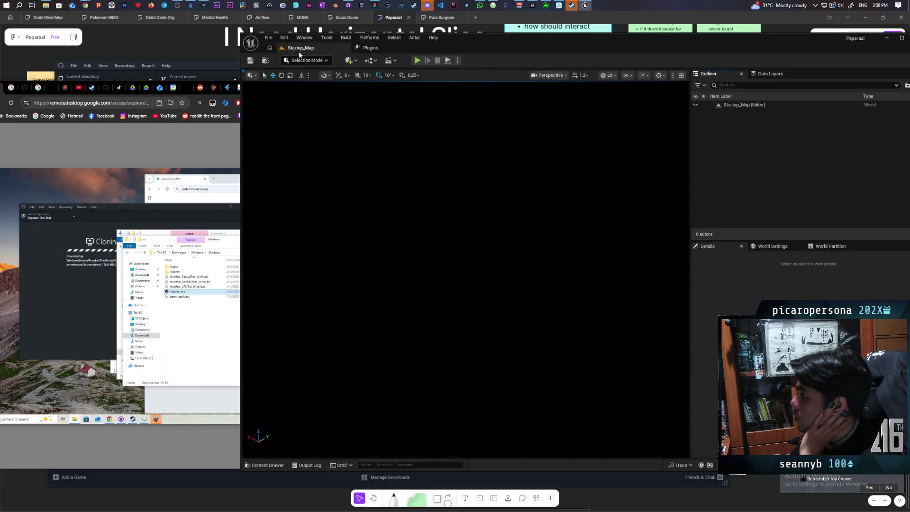
- Load GreyboxLevel from File > Favorite Levels and start playing it in the editor
left_click(268, 38)
mouse_move(353, 81)
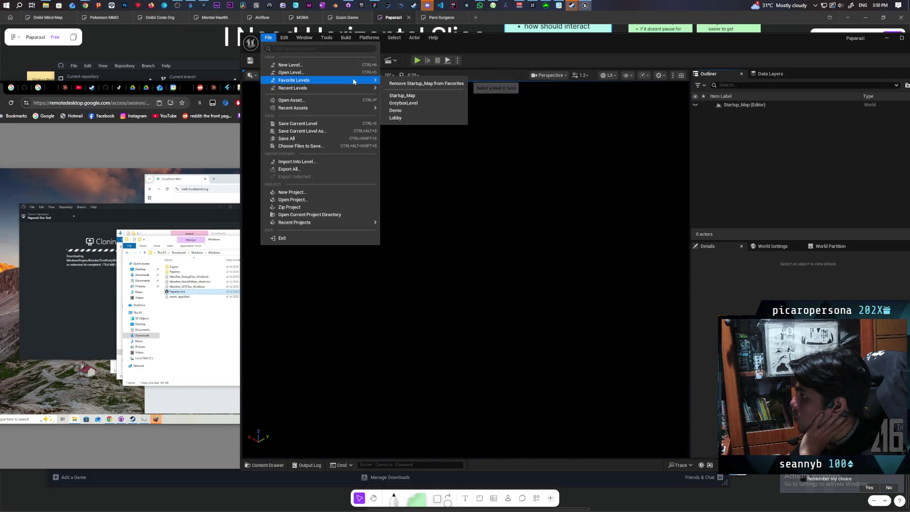
left_click(433, 96)
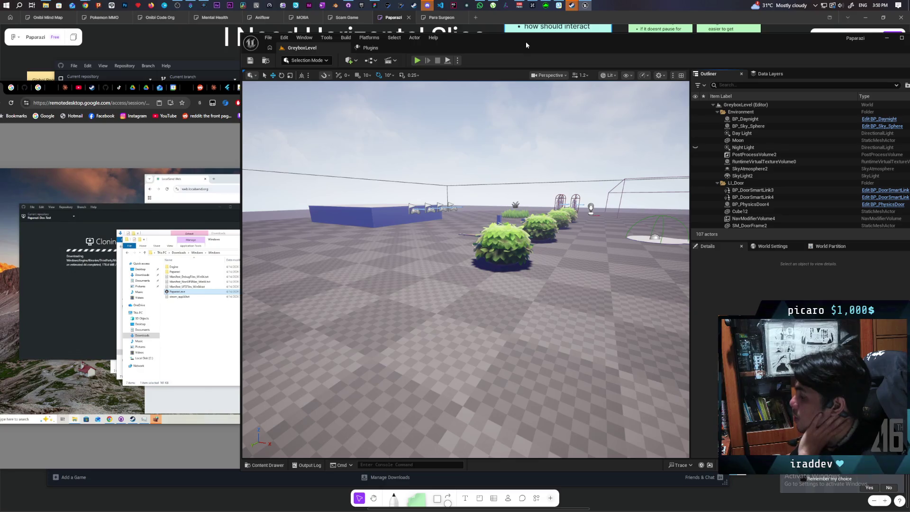
left_click(417, 60)
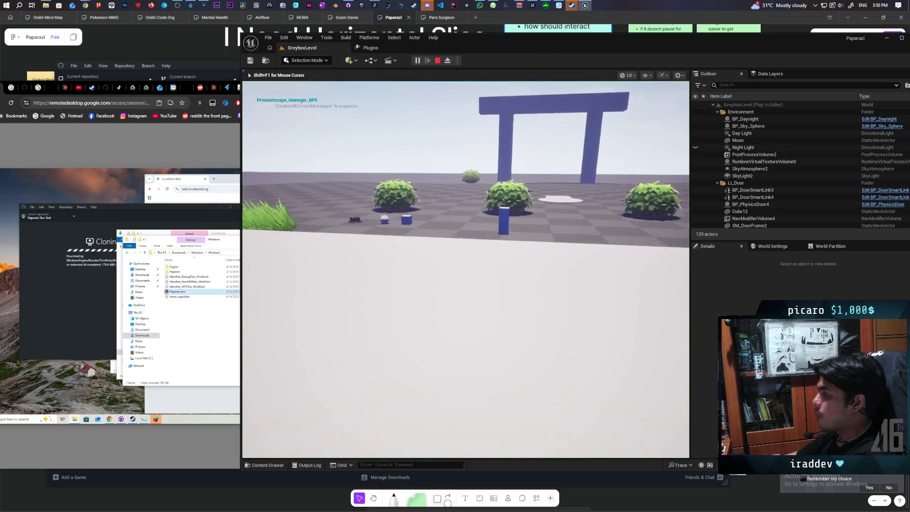
- Walk and jump the purple character past the blue pillars and through the grass to the plant bed
key("w")
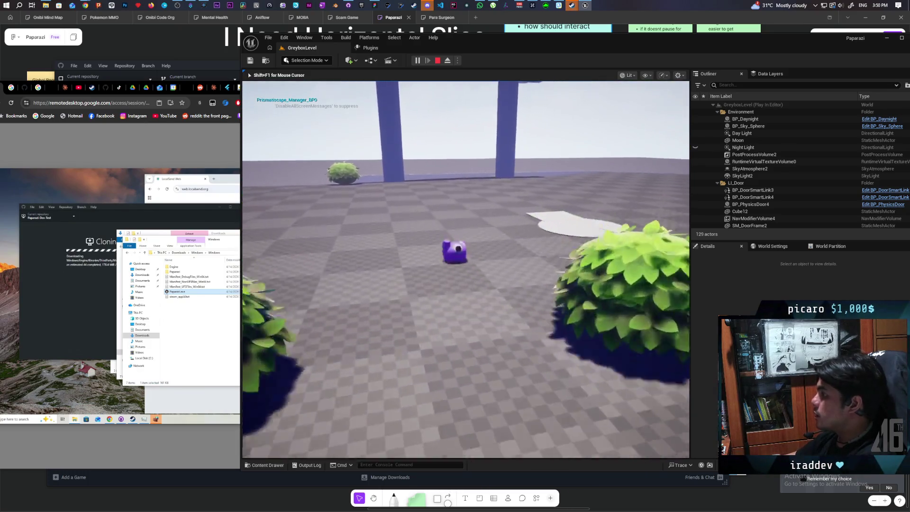
key("space")
key("w")
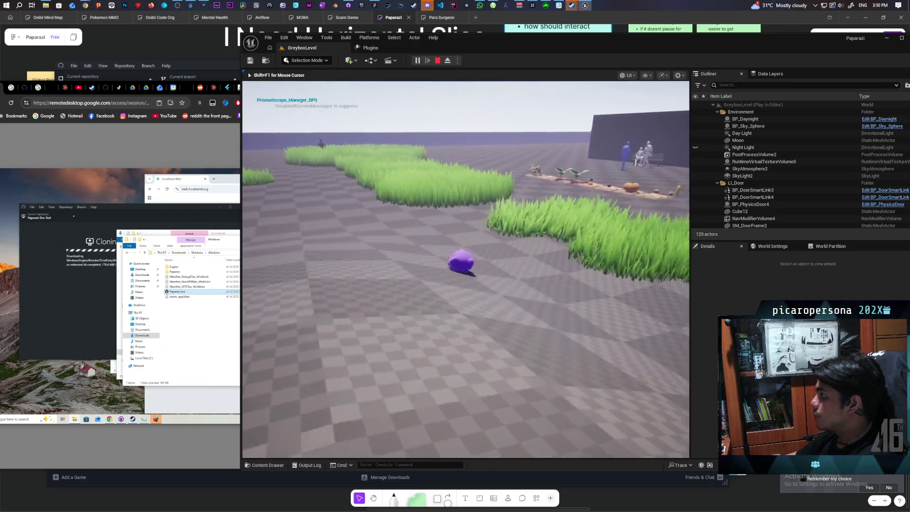
key("w")
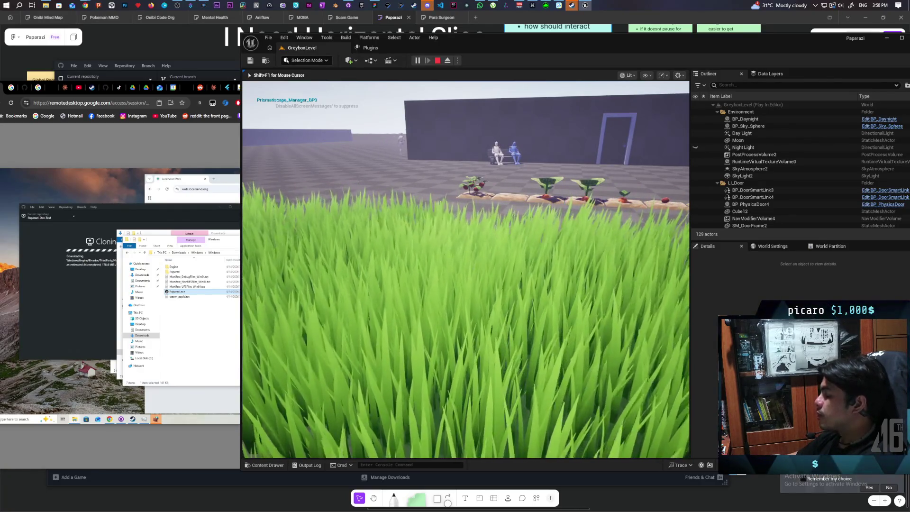
key("d")
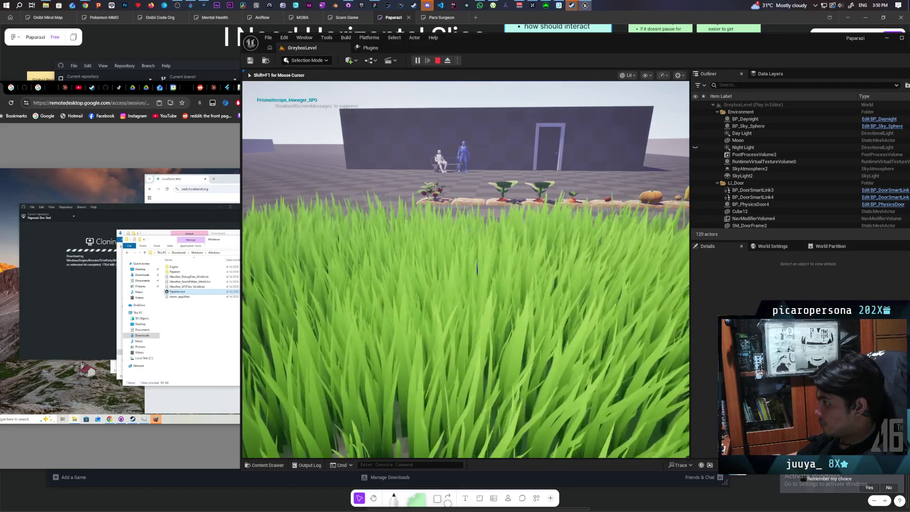
- Walk past the plant bed through the door into the dark room and approach the NPC to hear it speak
key("w")
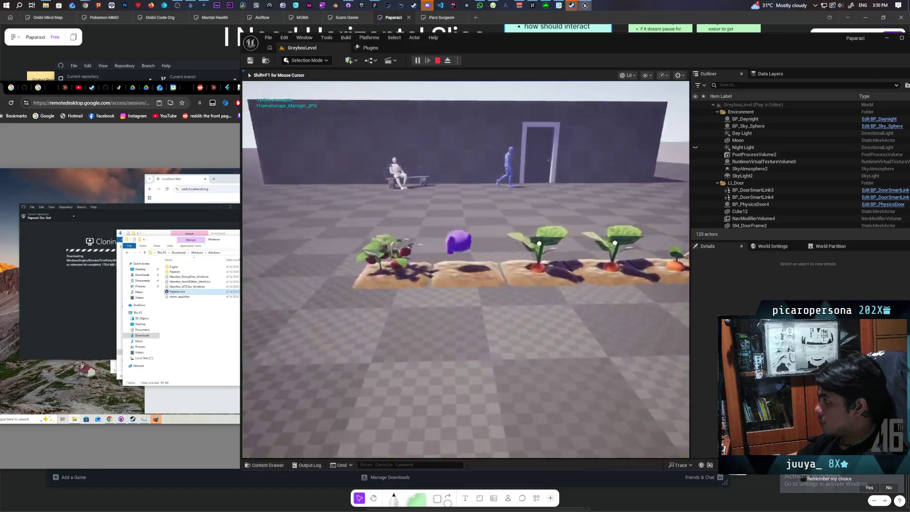
key("w")
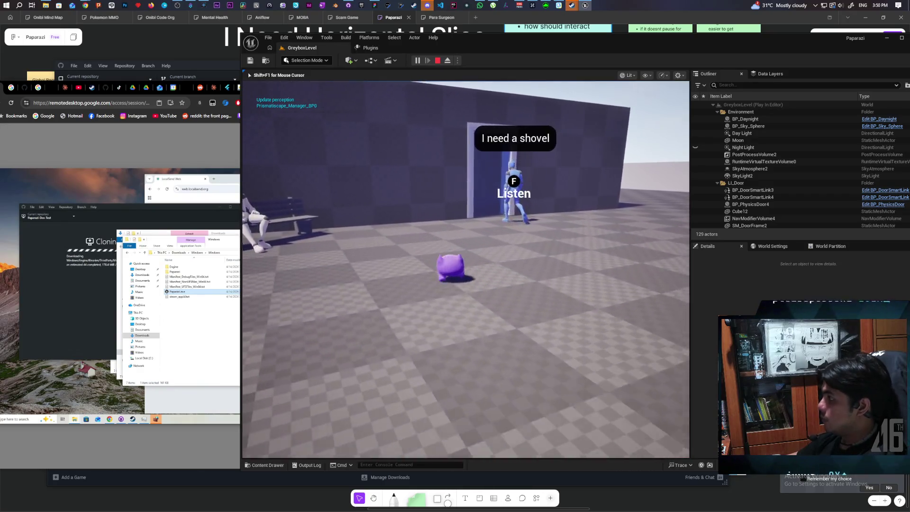
key("w")
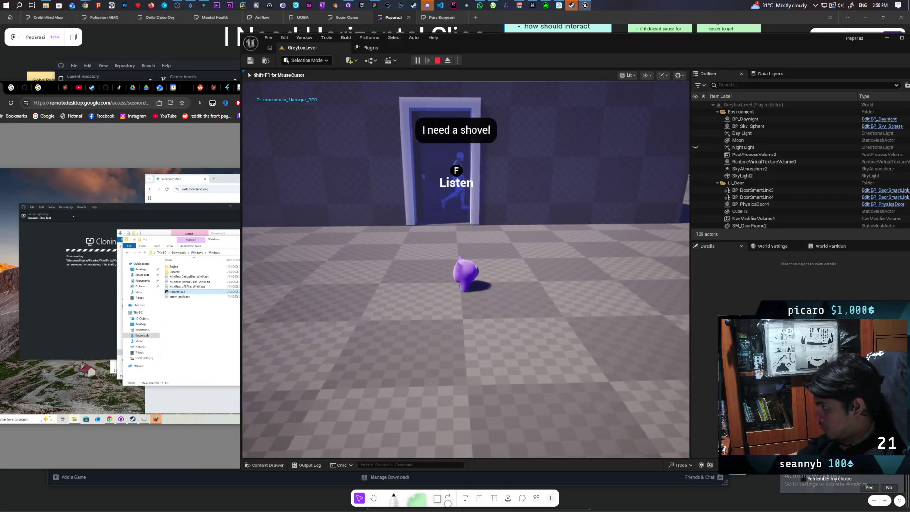
key("w")
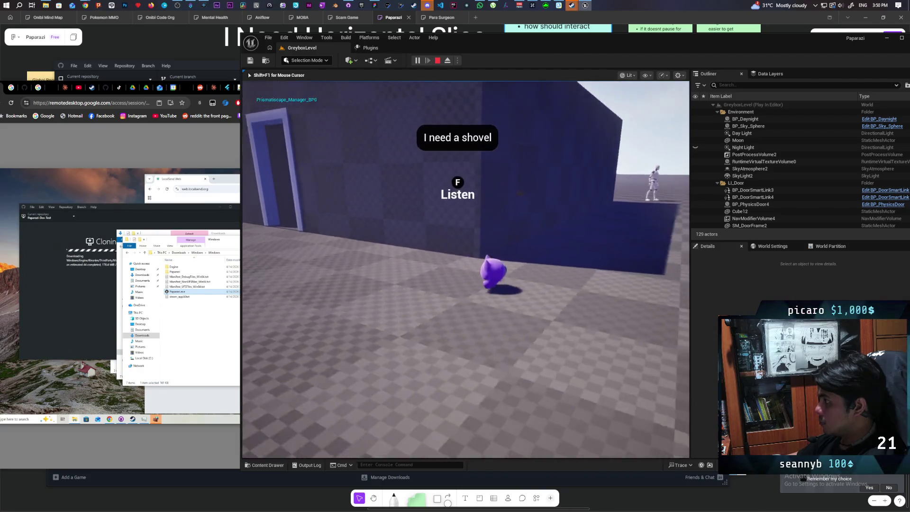
key("w")
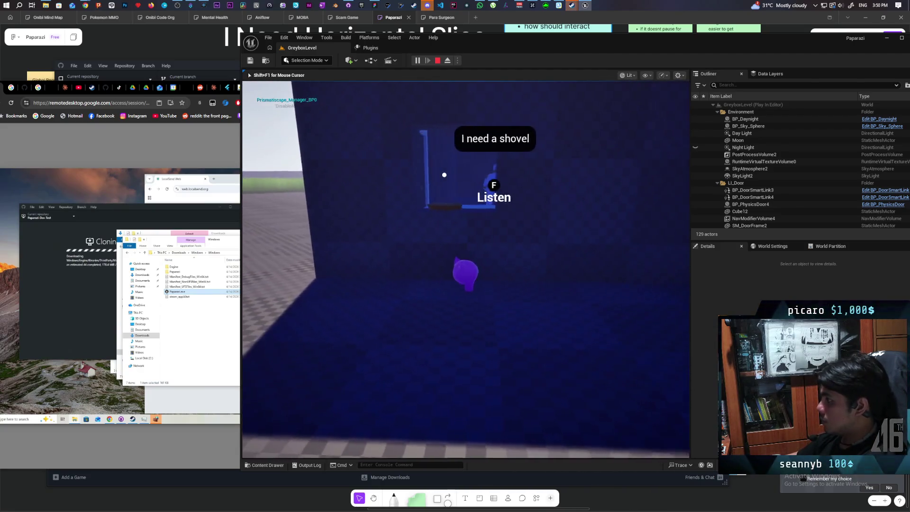
key("w")
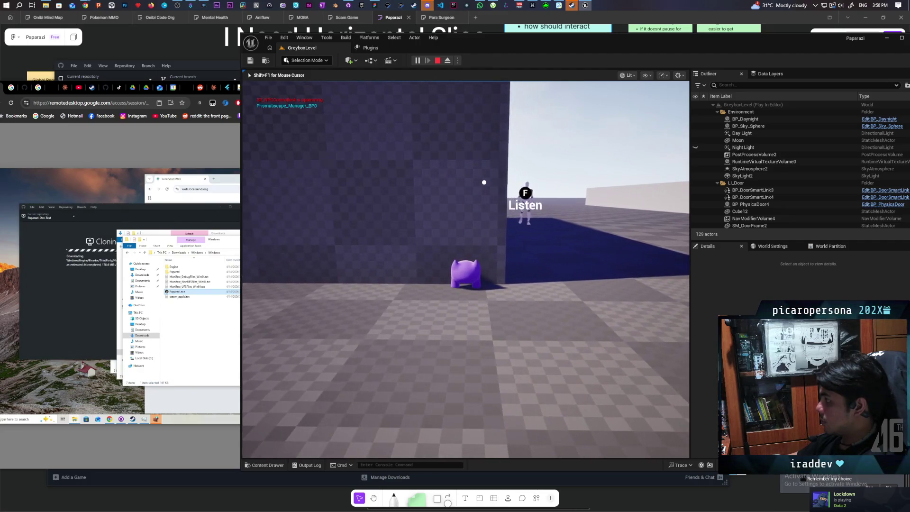
key("f")
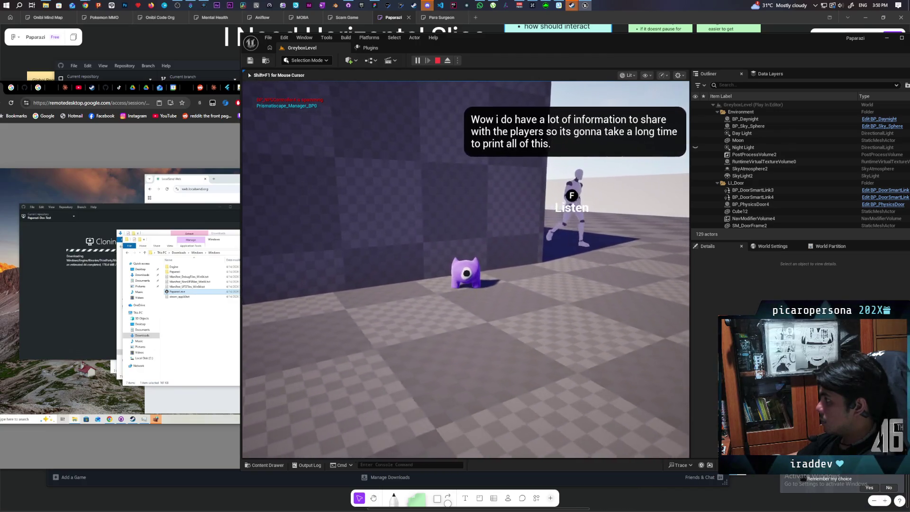
- Run through the tall grass past the vegetable beds to the bench mannequins, then stop the play session
key("d")
key("w")
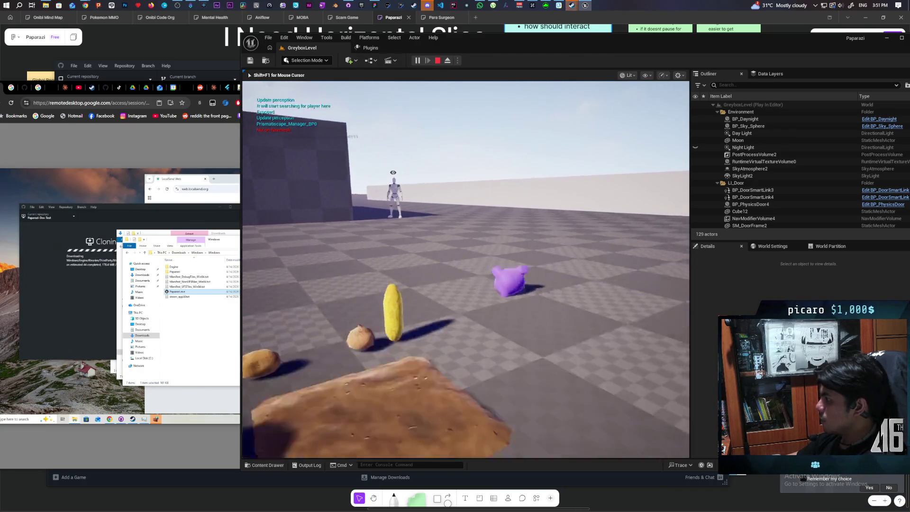
key("w")
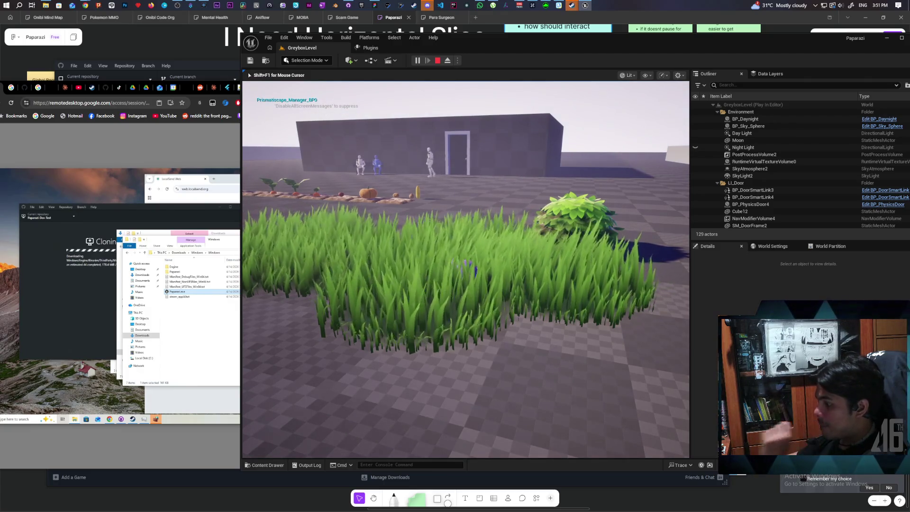
key("a")
key("w")
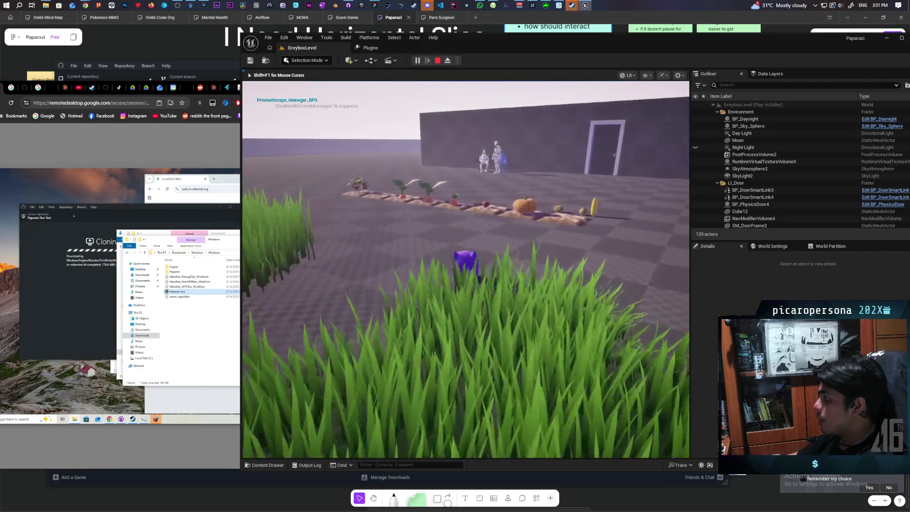
key("w")
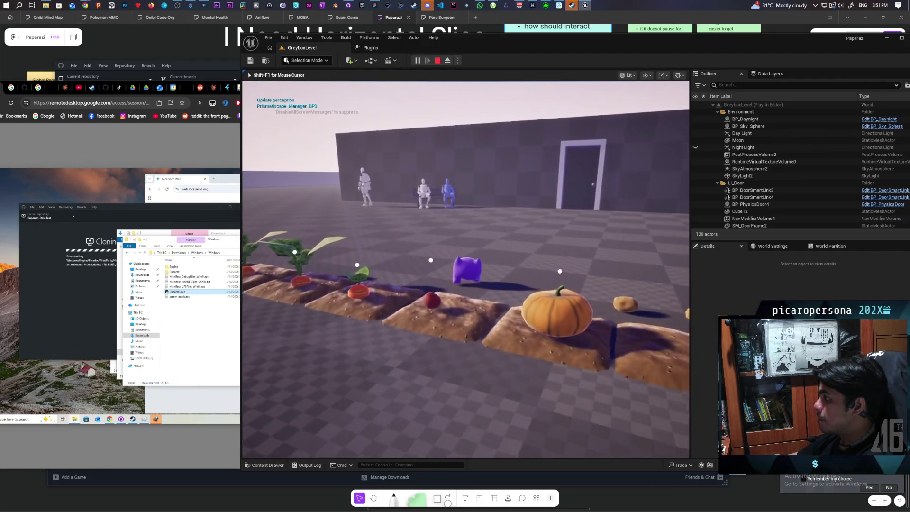
key("w")
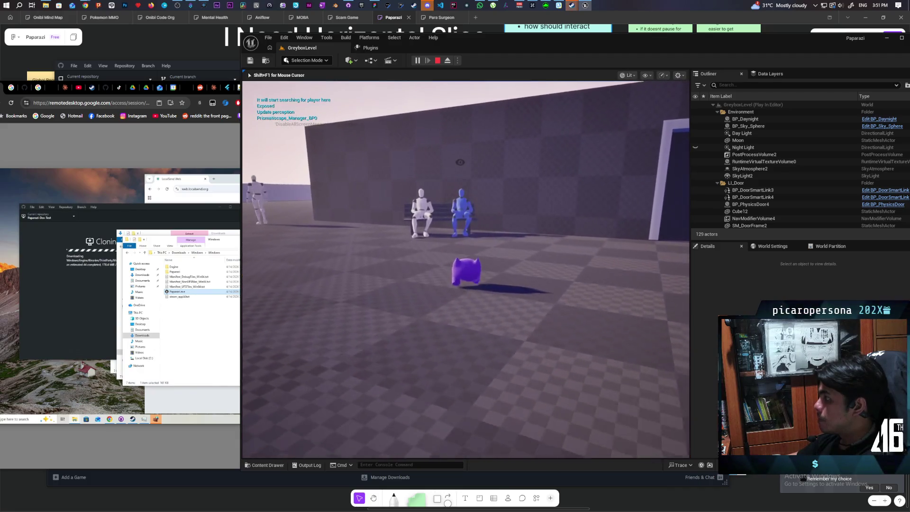
key("w")
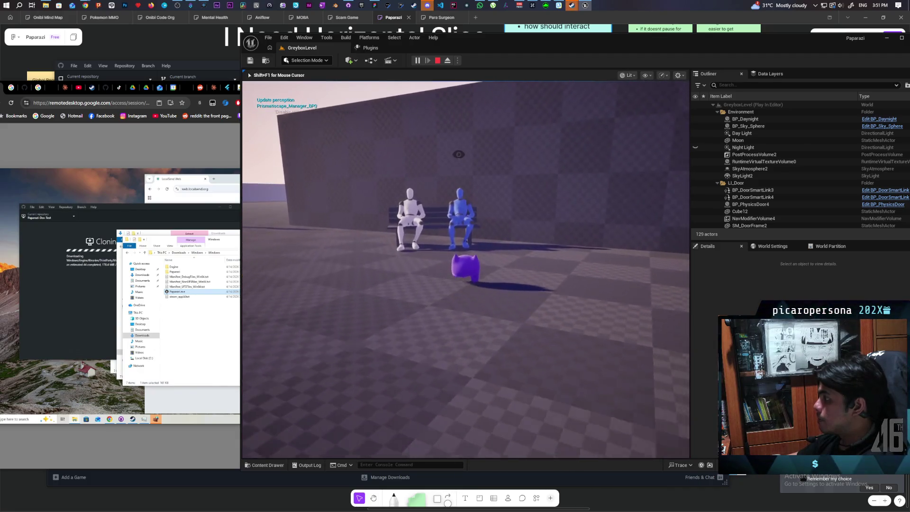
key("s")
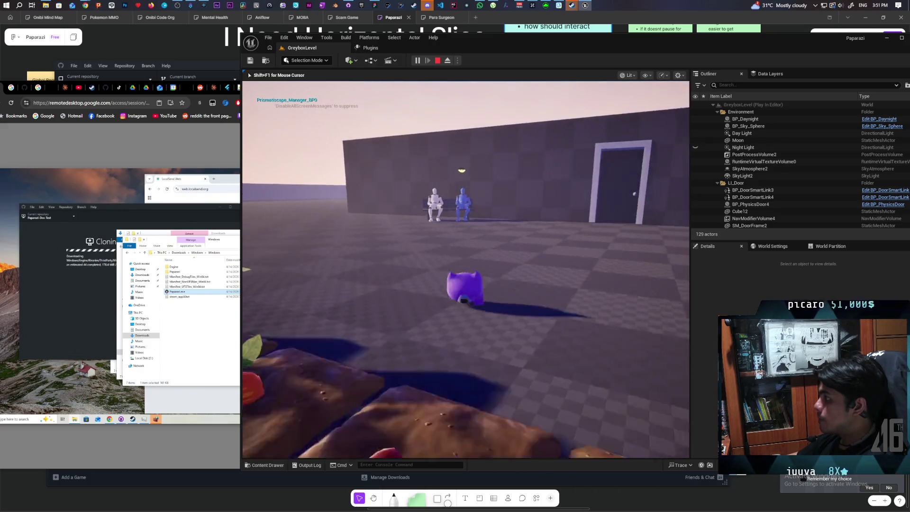
key("Escape")
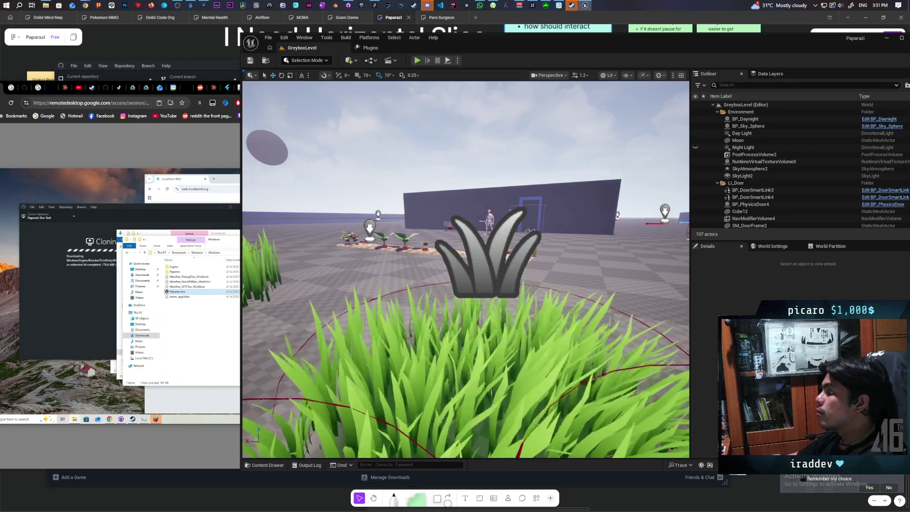
- Select the blue BP_NPC4 mannequin on the bench and open BP_NPC from Content/ThirdPerson/Blueprints
mouse_move(407, 227)
left_mouse_down()
mouse_move(407, 187)
mouse_move(393, 199)
left_mouse_up()
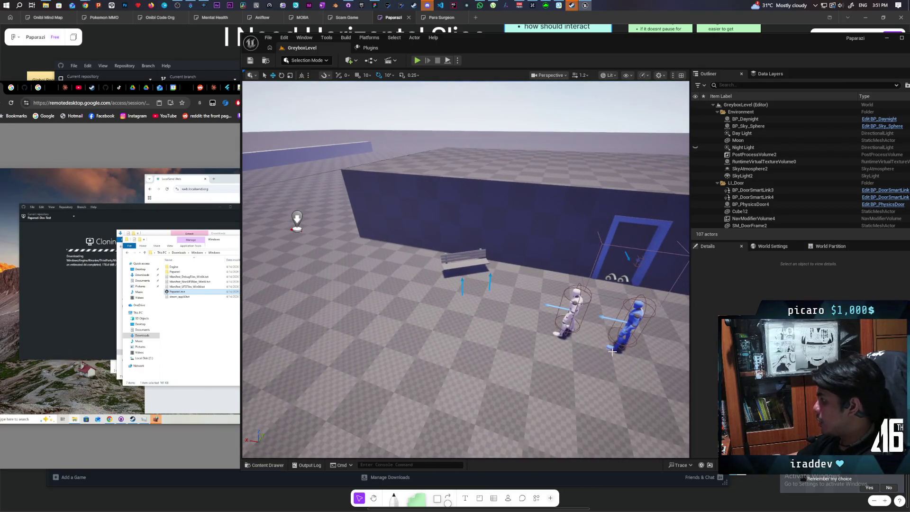
left_click(632, 322)
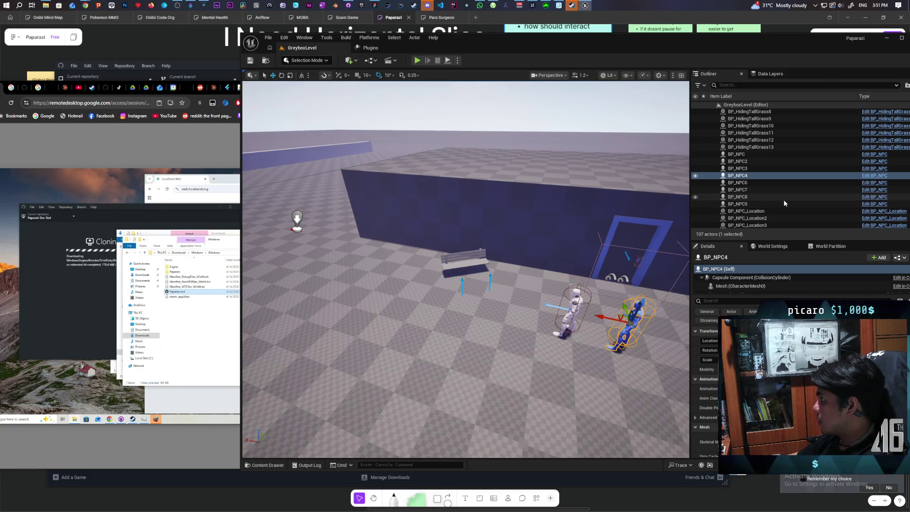
key("ctrl+space")
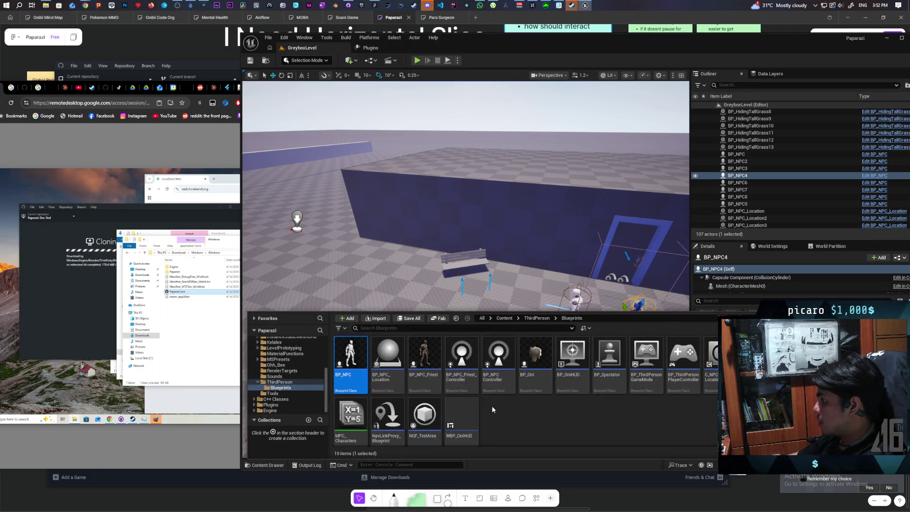
double_click(343, 349)
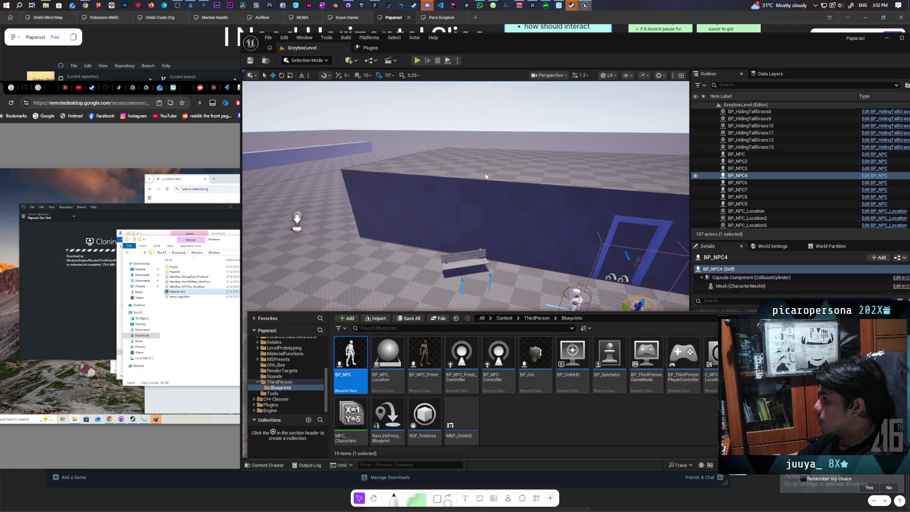
- Pan and zoom around the BP_NPC Event Graph to inspect the Event Interact, Branch and widget-hiding nodes
scroll(543, 327, "down", 4)
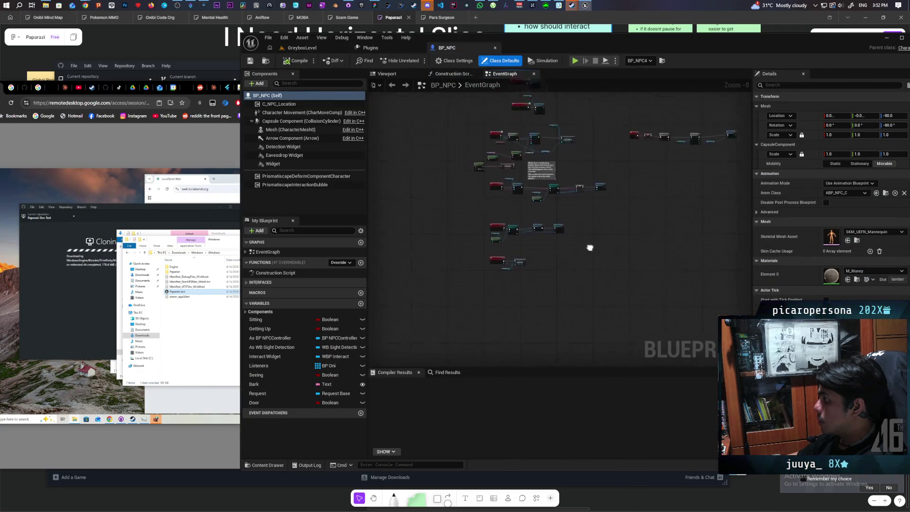
mouse_move(620, 247)
left_mouse_down()
mouse_move(573, 315)
mouse_move(552, 319)
mouse_move(559, 207)
mouse_move(539, 270)
left_mouse_up()
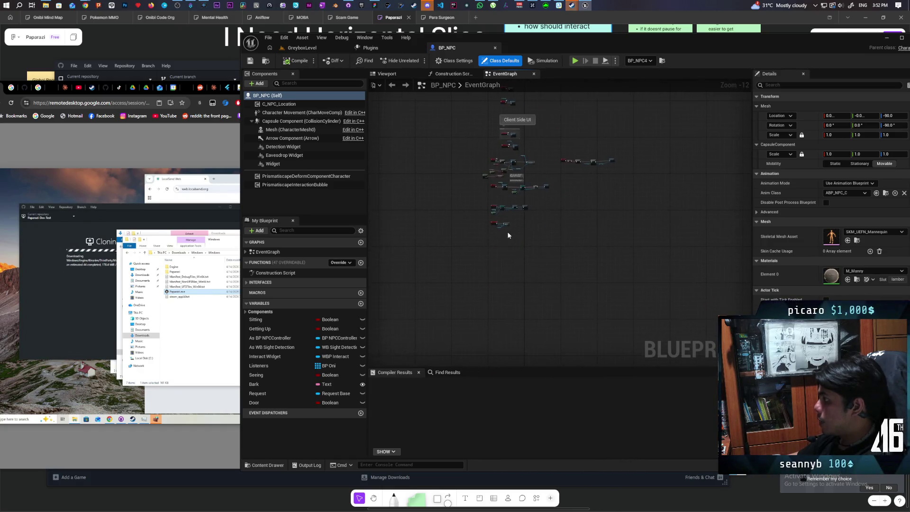
scroll(506, 231, "up", 4)
scroll(507, 231, "down", 4)
scroll(517, 260, "up", 4)
scroll(517, 260, "up", 2)
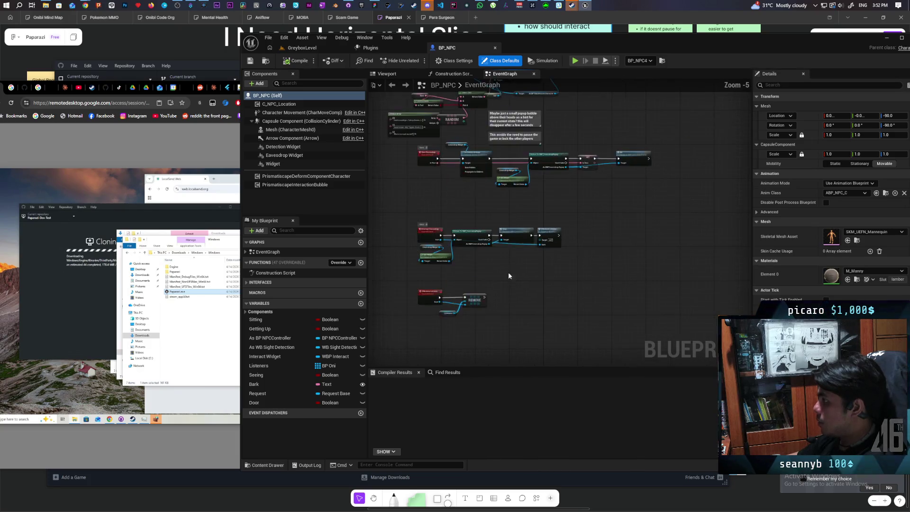
scroll(550, 218, "up", 3)
scroll(555, 208, "down", 2)
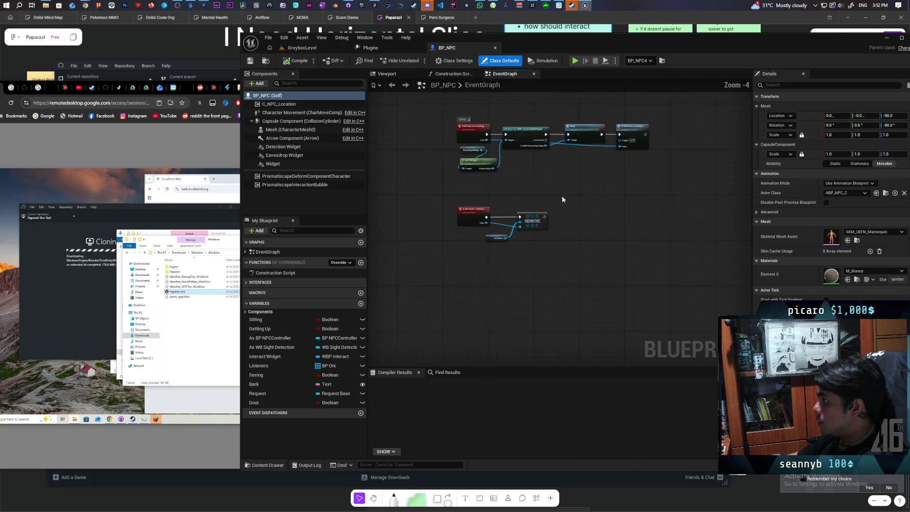
left_click_drag(522, 226, 505, 279)
scroll(505, 278, "up", 3)
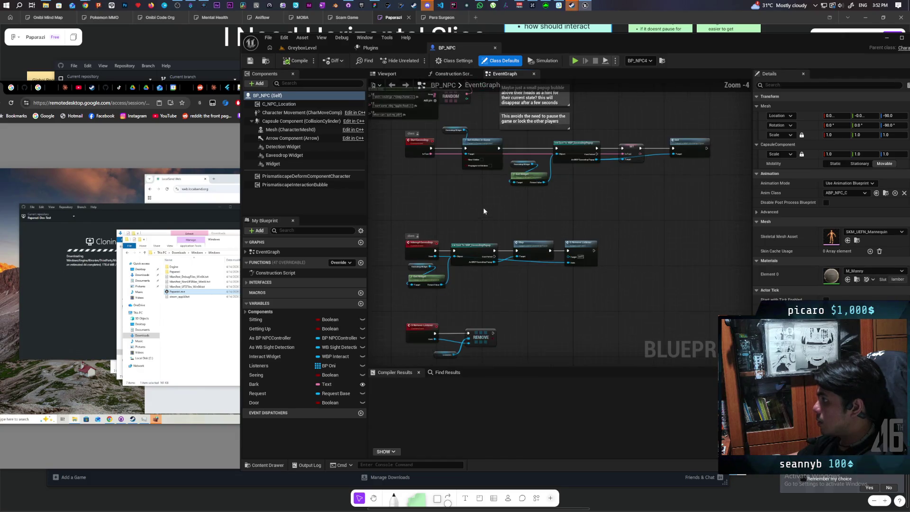
mouse_move(447, 223)
left_mouse_down()
mouse_move(479, 261)
mouse_move(453, 327)
left_mouse_up()
scroll(479, 260, "down", 2)
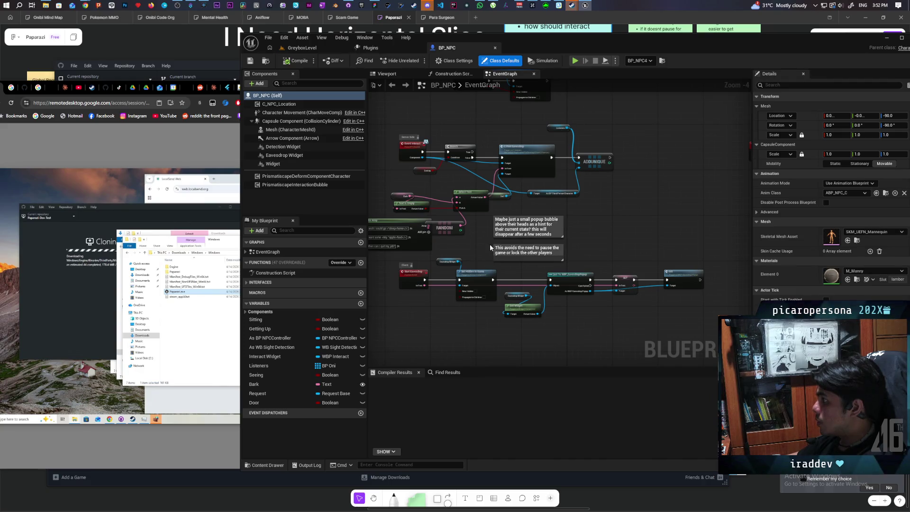
left_click_drag(489, 243, 499, 341)
scroll(435, 279, "up", 2)
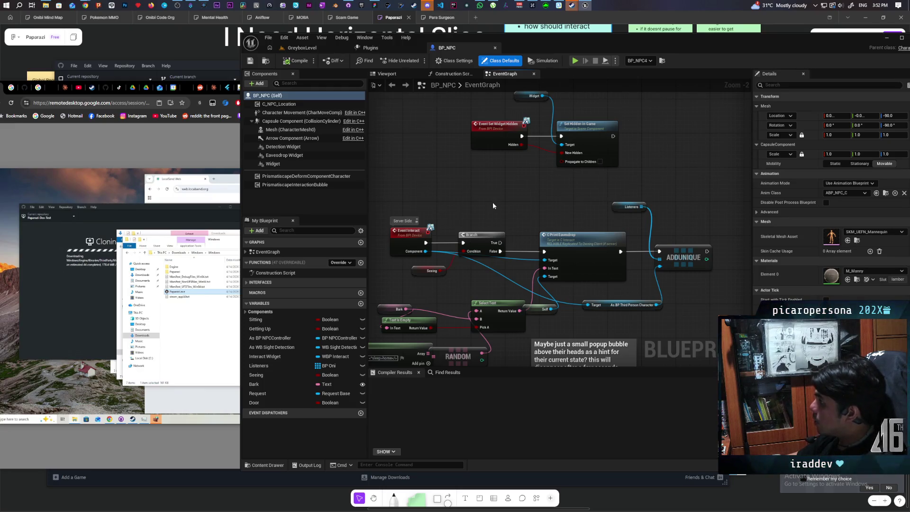
left_click_drag(493, 202, 461, 262)
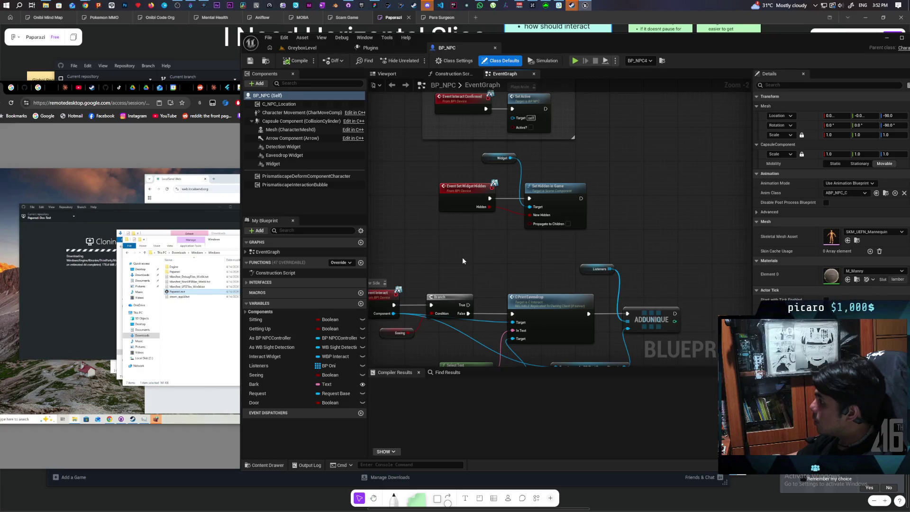
scroll(463, 260, "down", 5)
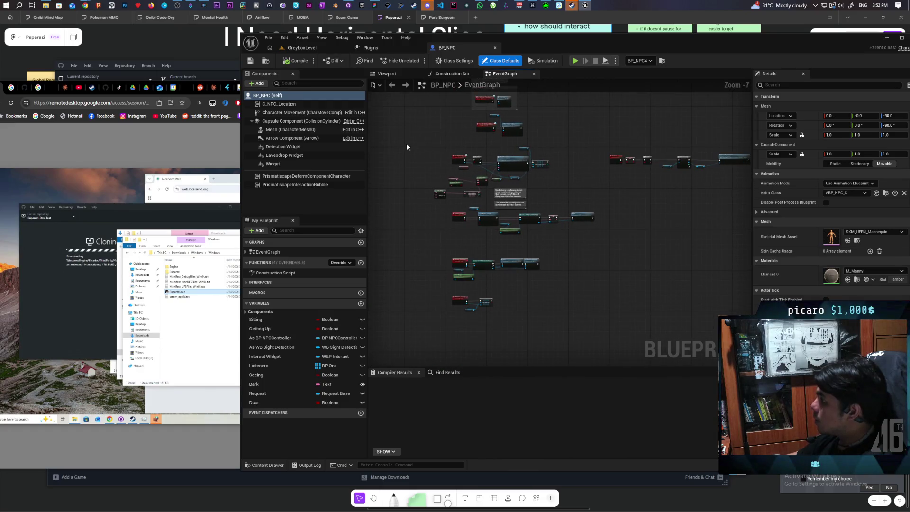
- Box-select the main group of eavesdrop nodes and wrap them in a comment box
left_click_drag(406, 145, 533, 278)
left_click_drag(591, 353, 591, 353)
scroll(409, 276, "up", 4)
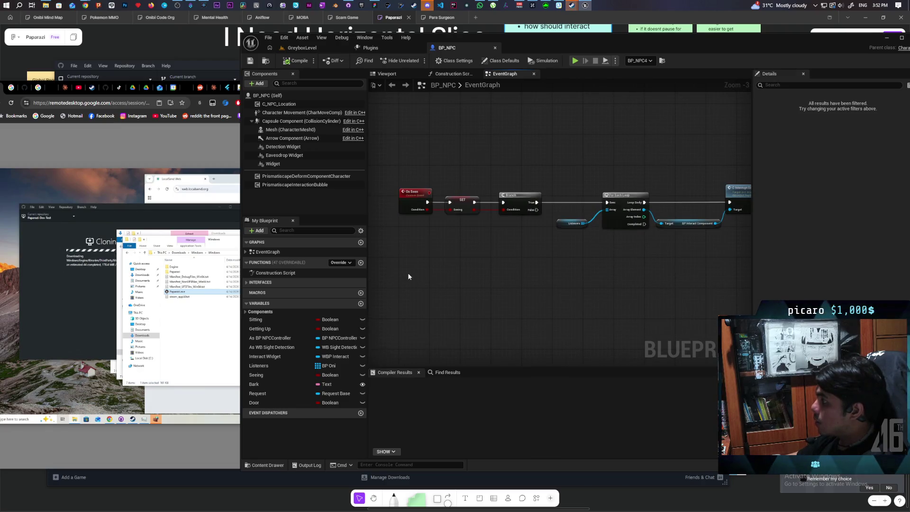
scroll(408, 273, "down", 5)
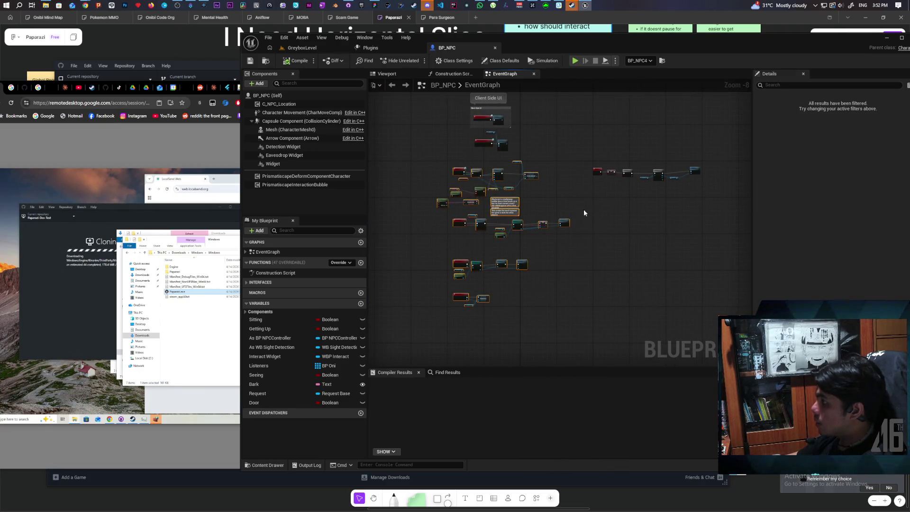
key("c")
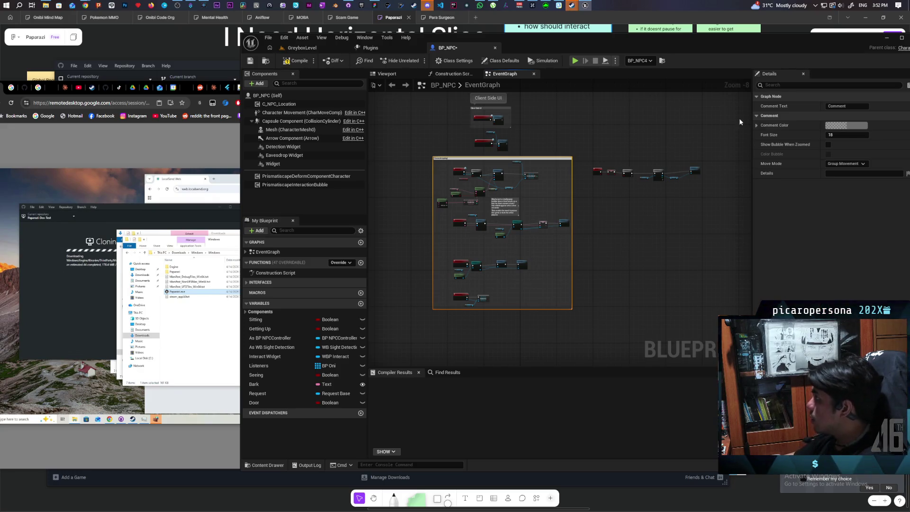
- Enable Color Bubble on the Eavesdropping comment and widen its box to the right
left_click(827, 145)
left_click(828, 154)
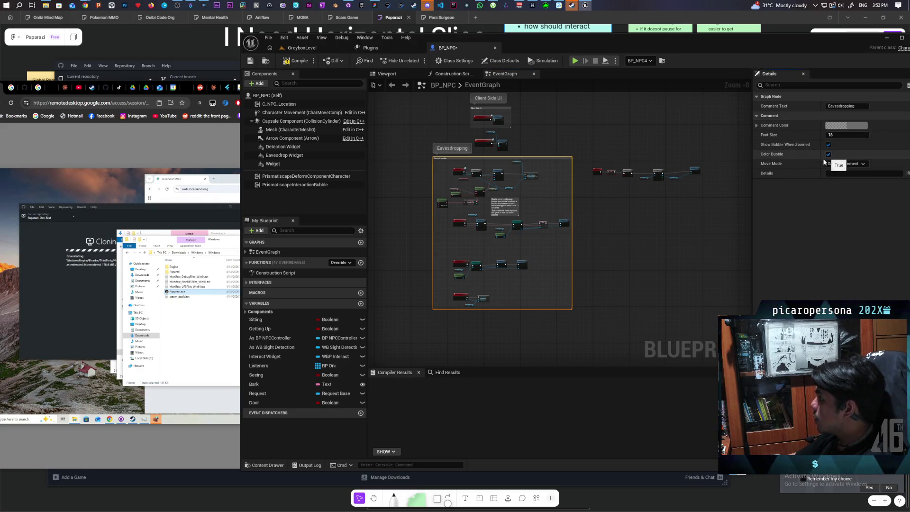
left_click_drag(572, 254, 746, 248)
- Check that the Branch, For Each Loop and Set Widget Hidden nodes sit inside the comment
scroll(611, 205, "up", 4)
scroll(569, 239, "down", 4)
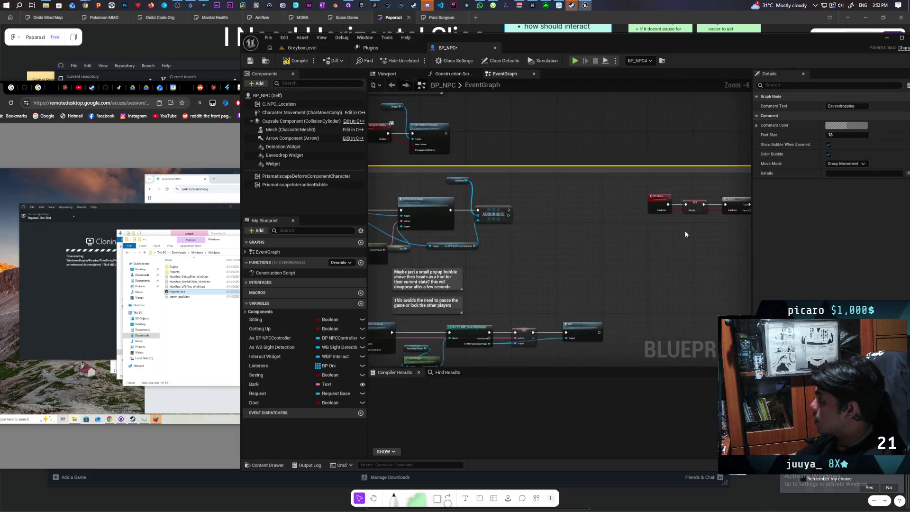
scroll(566, 232, "up", 4)
scroll(565, 232, "up", 2)
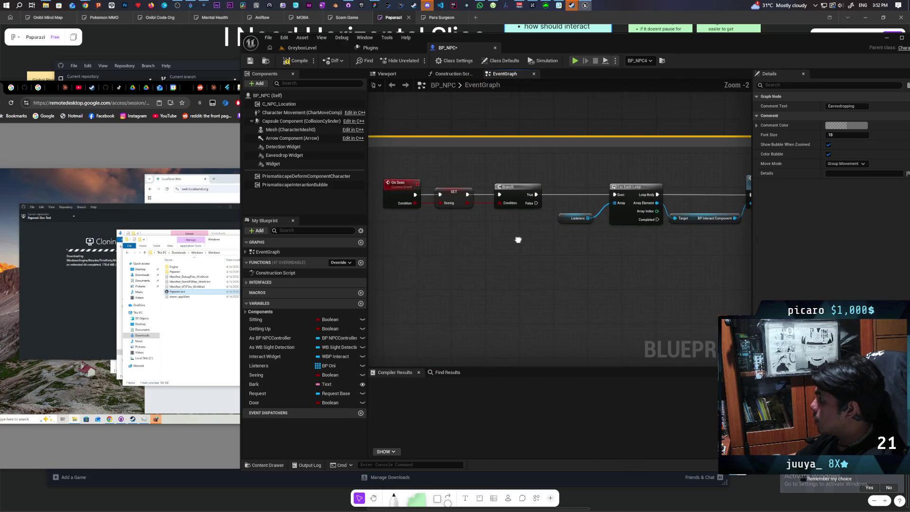
left_click_drag(518, 239, 432, 248)
scroll(566, 259, "down", 4)
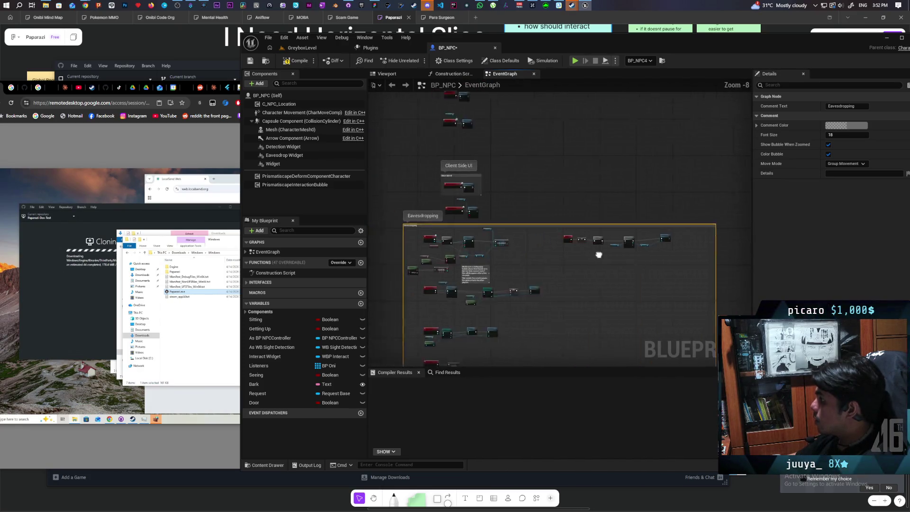
scroll(595, 258, "up", 4)
left_click_drag(593, 256, 710, 272)
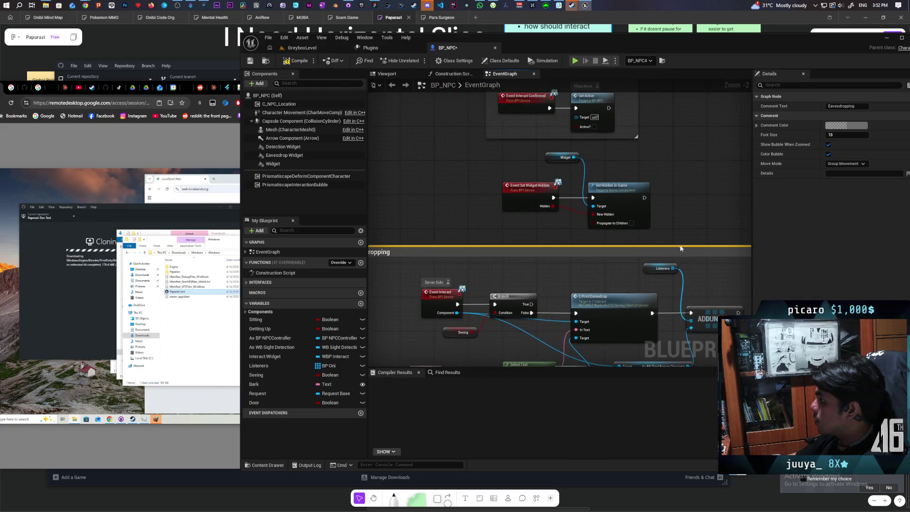
- Navigate the Event Graph past the Client Side UI comment to the Testing Sitting on Chair nodes
left_click_drag(683, 215, 666, 251)
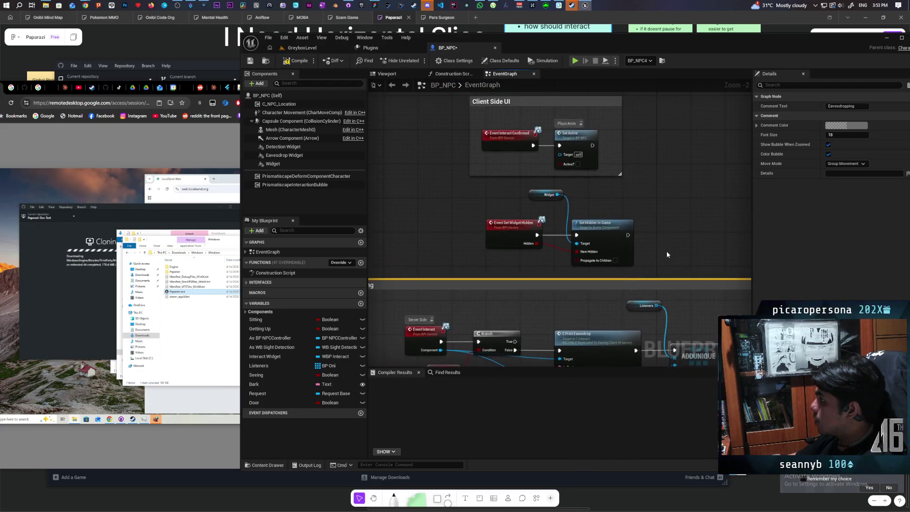
left_click_drag(665, 196, 623, 321)
scroll(606, 285, "down", 4)
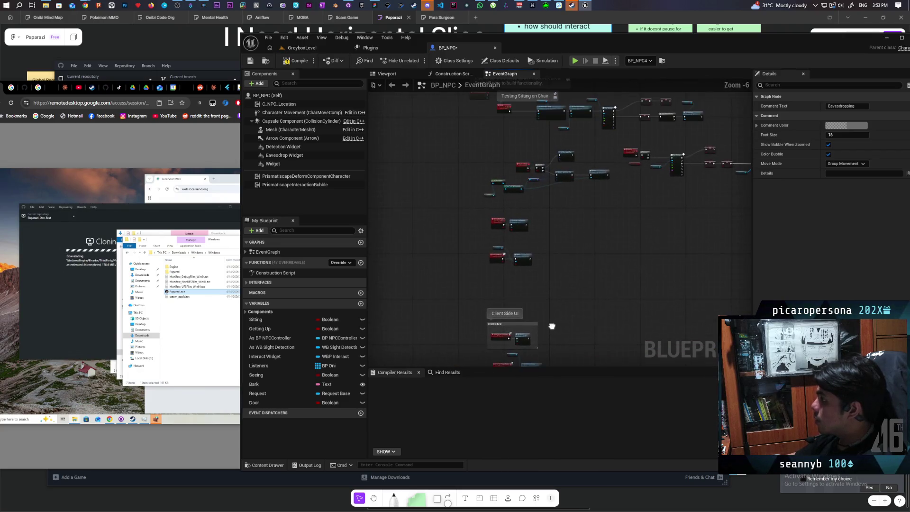
scroll(551, 326, "up", 4)
left_click_drag(548, 238, 599, 223)
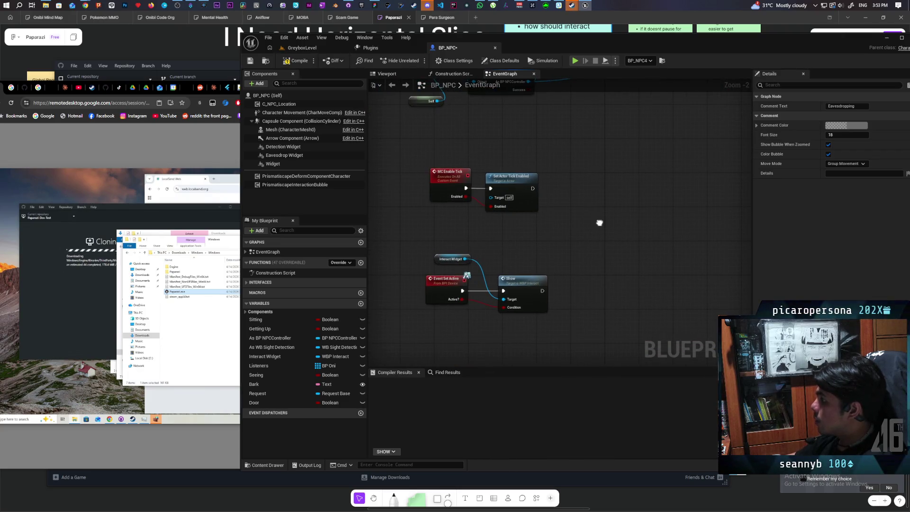
scroll(518, 321, "down", 3)
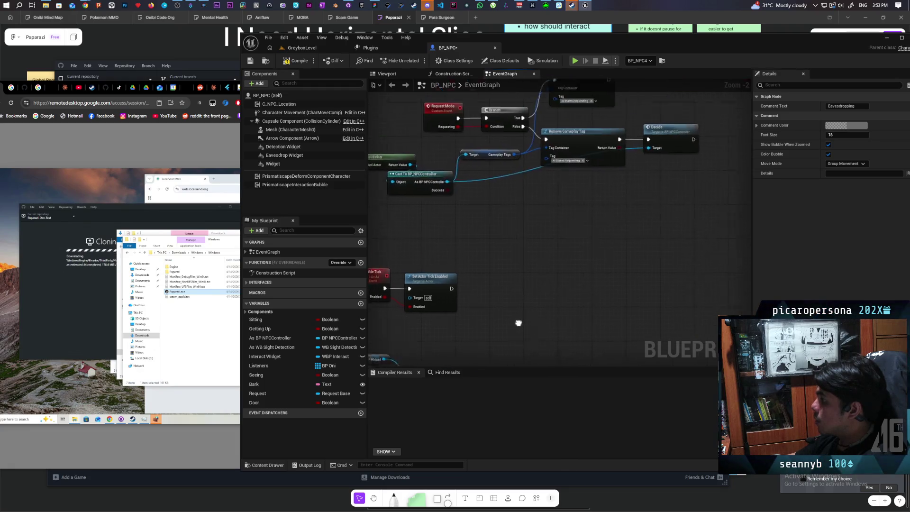
left_click_drag(532, 311, 540, 282)
scroll(539, 282, "up", 3)
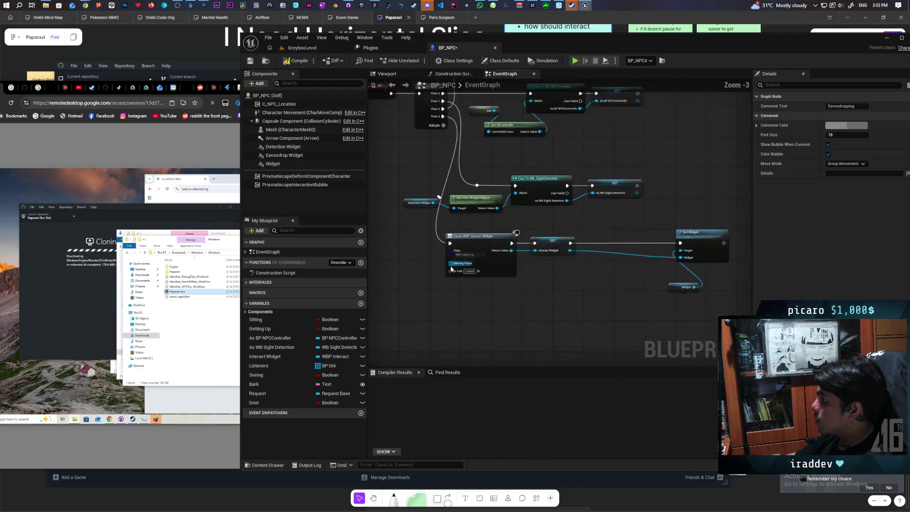
scroll(493, 265, "down", 1)
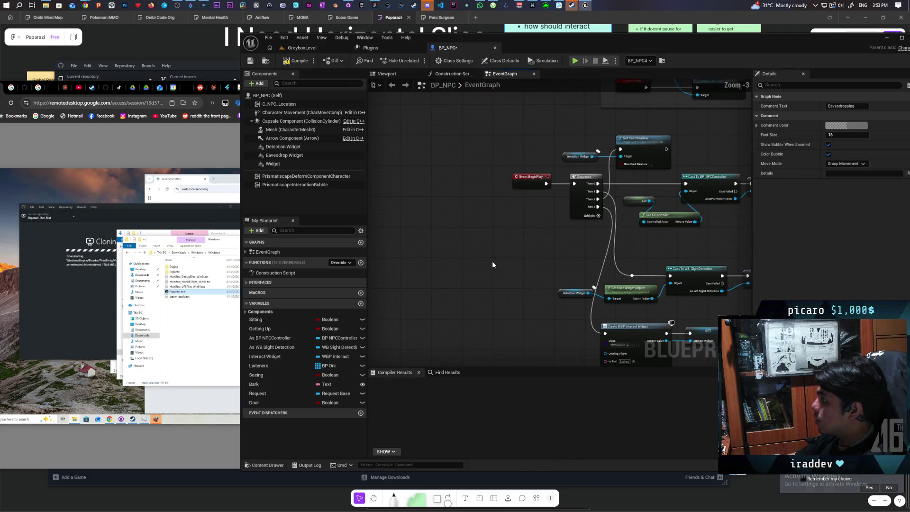
scroll(530, 272, "down", 1)
scroll(530, 273, "down", 1)
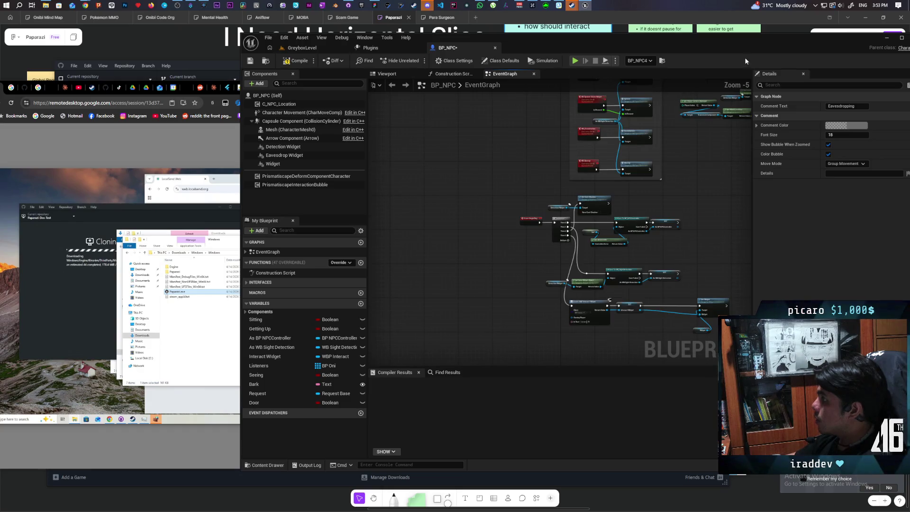
mouse_move(746, 40)
left_mouse_down()
mouse_move(711, 42)
mouse_move(729, 40)
left_mouse_up()
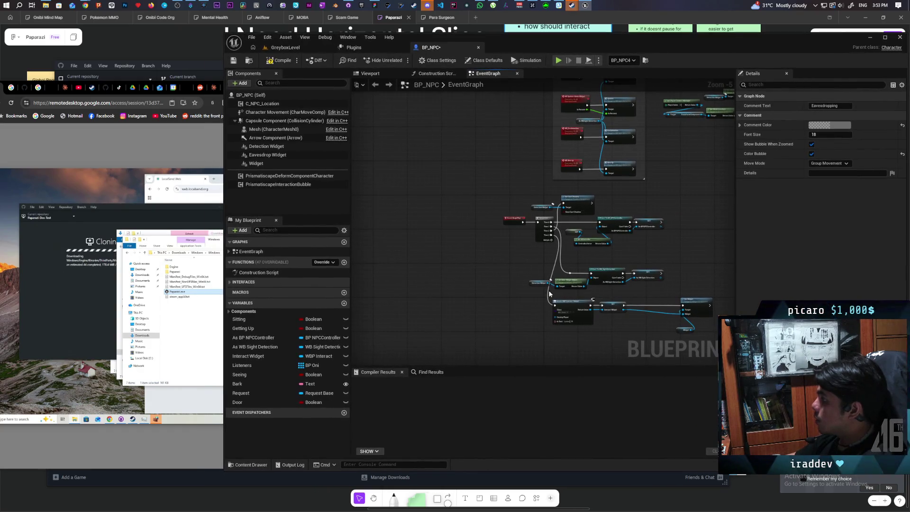
left_click_drag(549, 294, 553, 201)
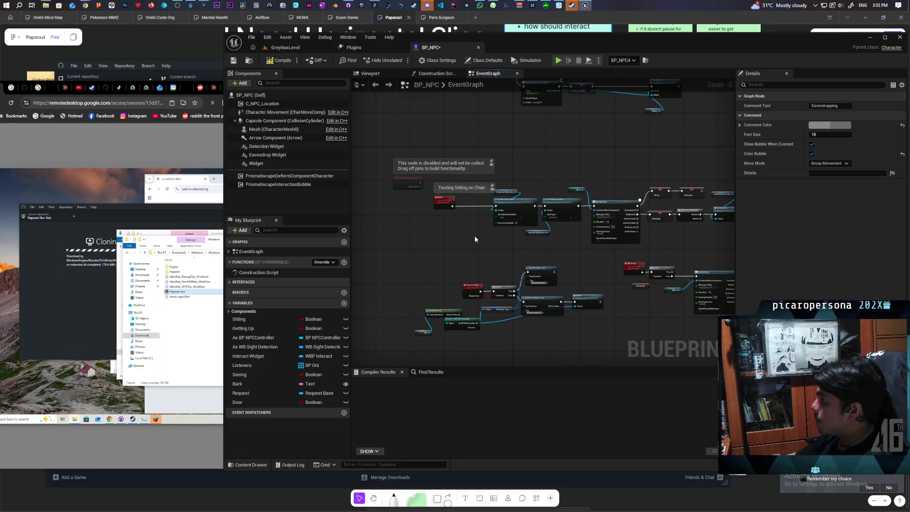
scroll(473, 237, "down", 5)
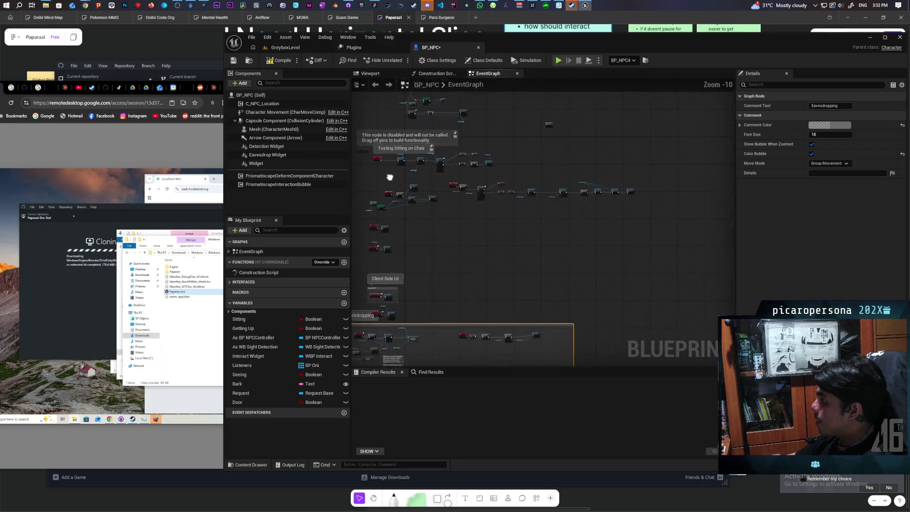
scroll(450, 207, "up", 10)
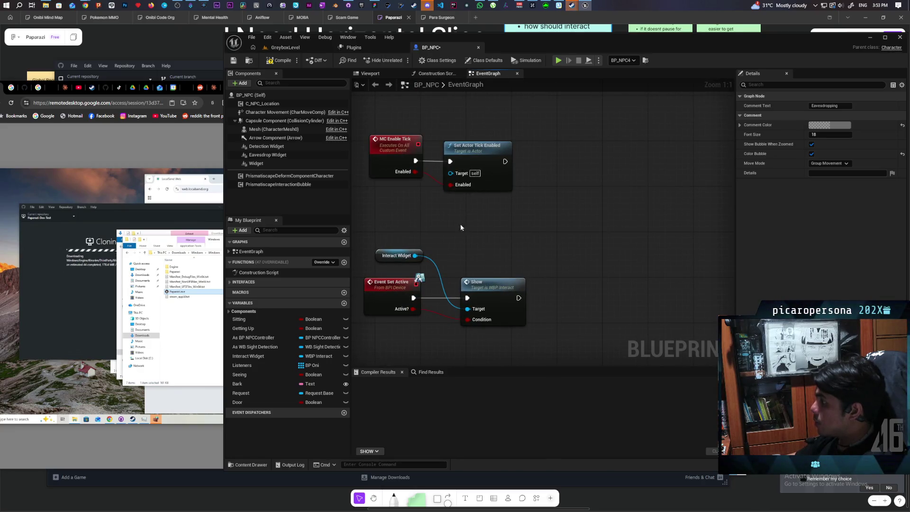
scroll(442, 219, "down", 3)
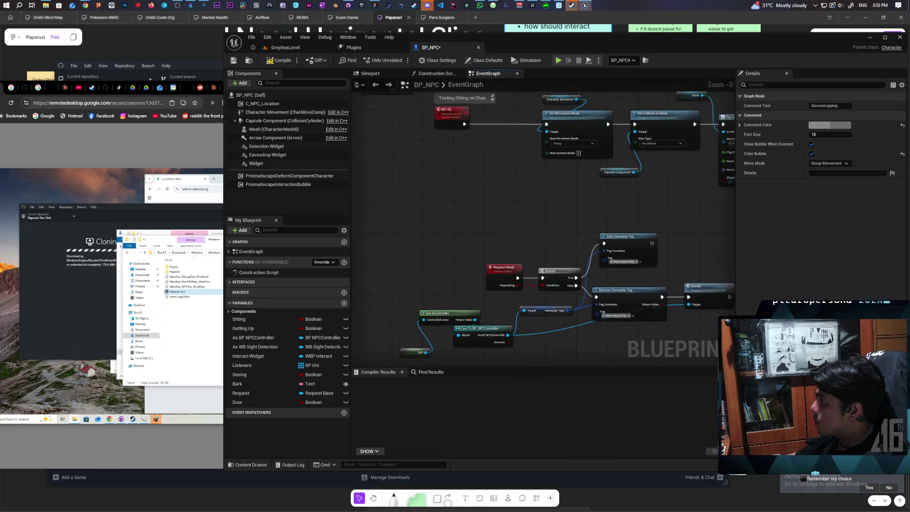
mouse_move(512, 376)
left_mouse_down()
mouse_move(504, 355)
mouse_move(454, 332)
mouse_move(454, 304)
left_mouse_up()
scroll(453, 294, "down", 2)
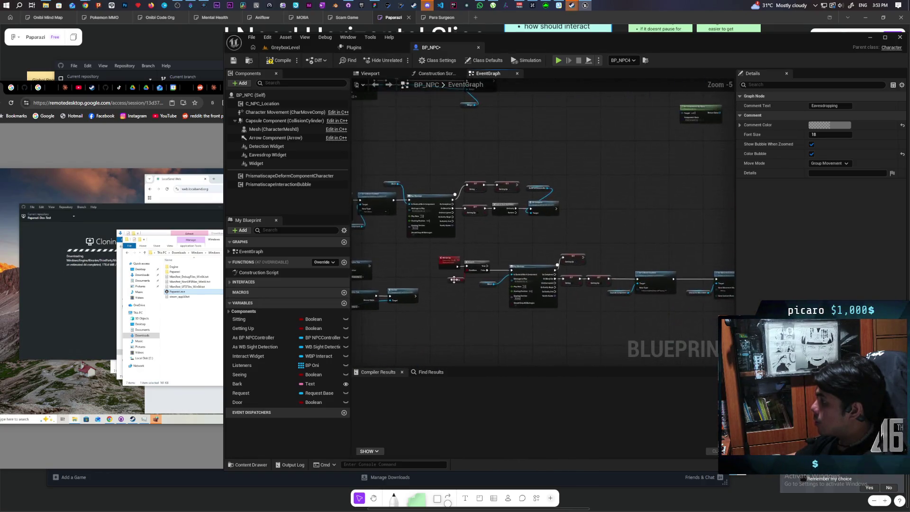
scroll(454, 280, "up", 4)
scroll(457, 283, "down", 5)
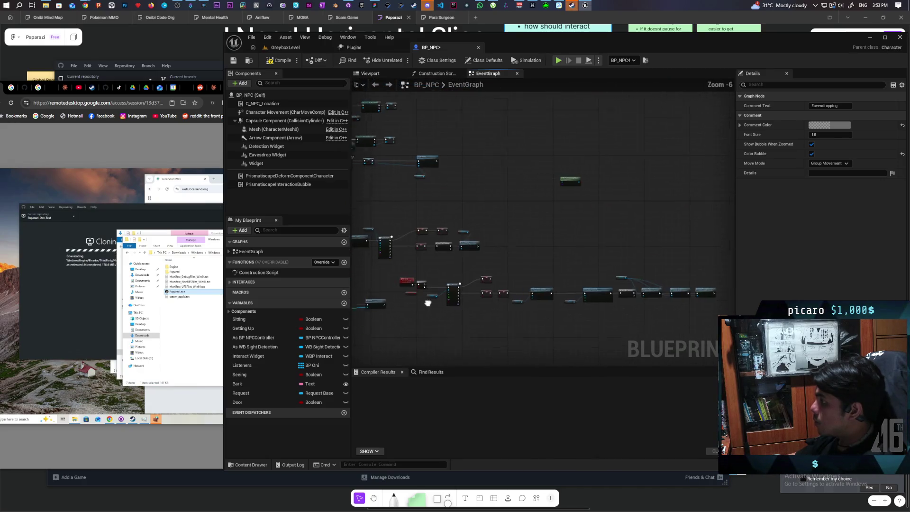
- Select a small loose node cluster, drag it down and to the right, then review the Get Components By Class area
left_click_drag(535, 246, 537, 243)
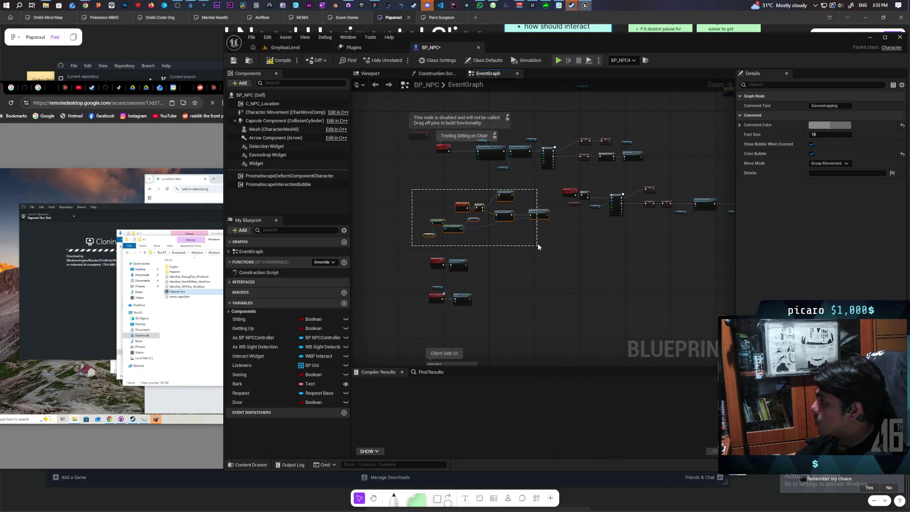
left_click_drag(461, 207, 547, 284)
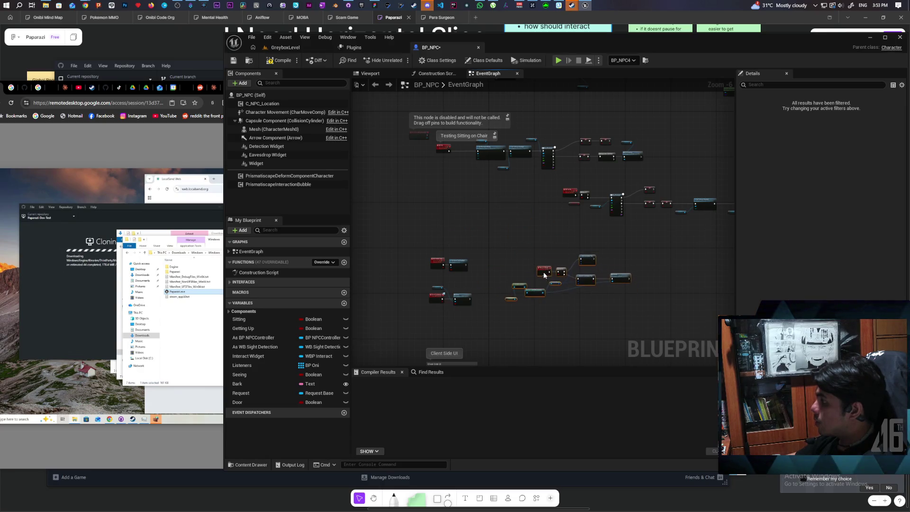
mouse_move(524, 234)
left_mouse_down()
mouse_move(486, 268)
mouse_move(436, 264)
mouse_move(635, 233)
left_mouse_up()
scroll(555, 242, "down", 2)
scroll(555, 242, "up", 9)
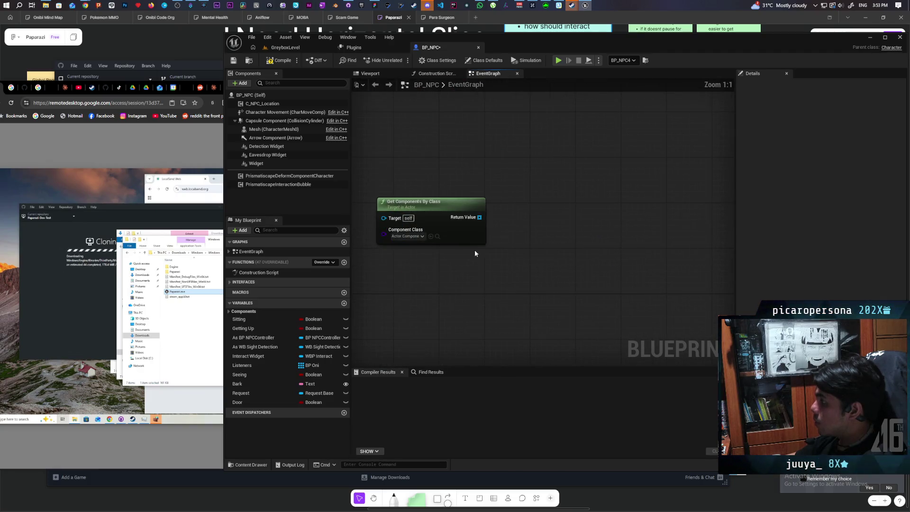
left_click_drag(474, 250, 490, 249)
scroll(488, 254, "down", 9)
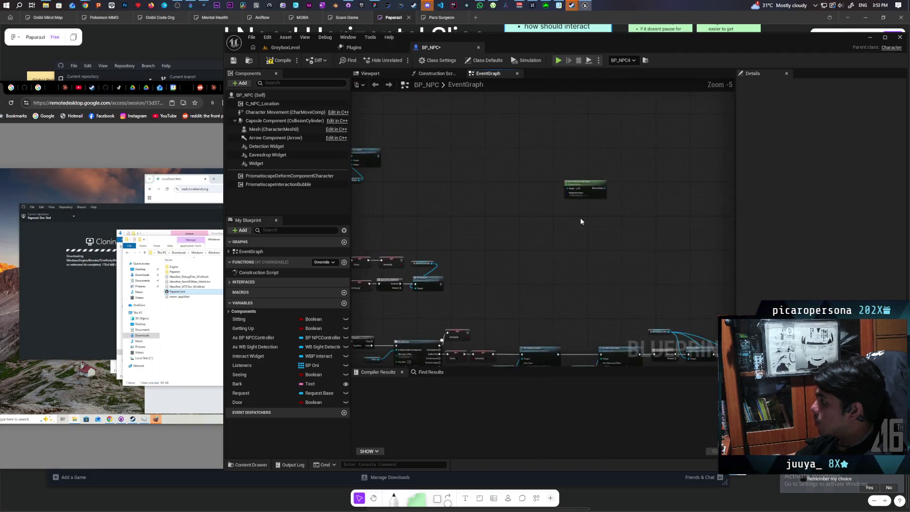
left_click_drag(613, 188, 618, 190)
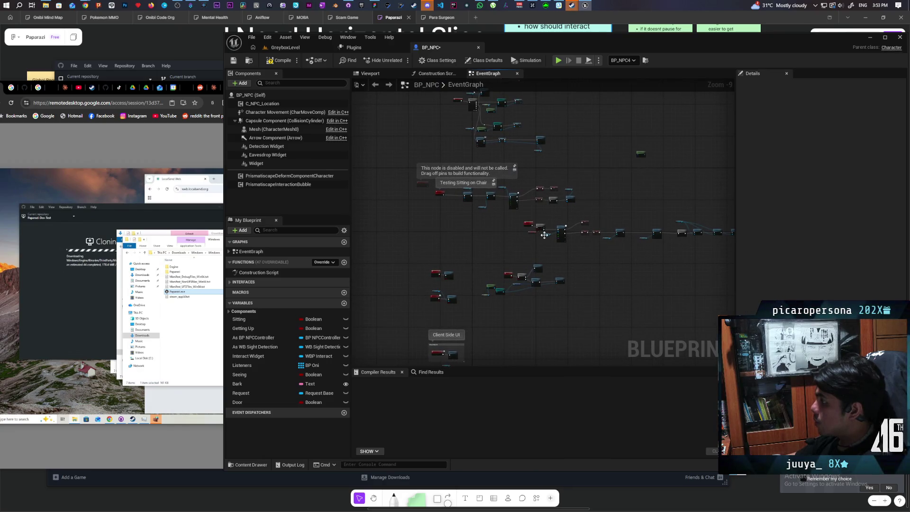
scroll(502, 227, "up", 1)
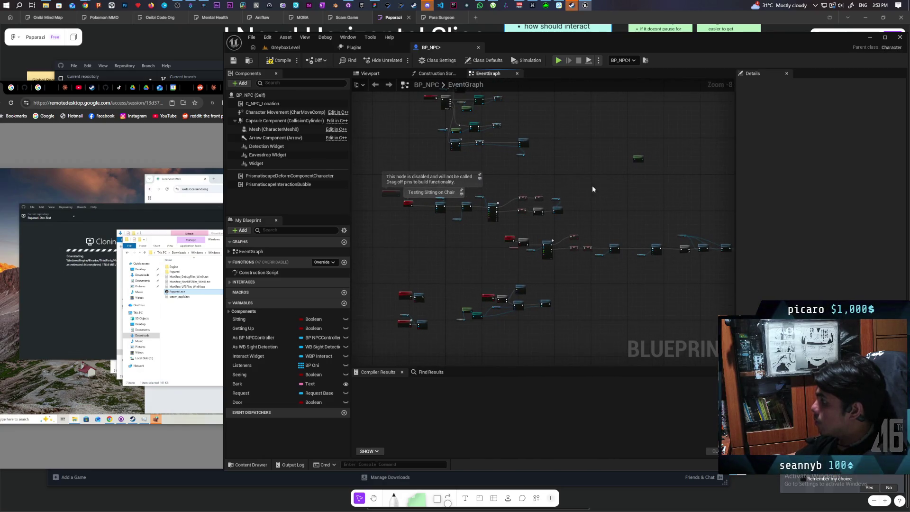
- Shift the sitting nodes right and wrap them in a 'Sitting' comment with Show Bubble and Color Bubble on
left_click_drag(594, 184, 460, 217)
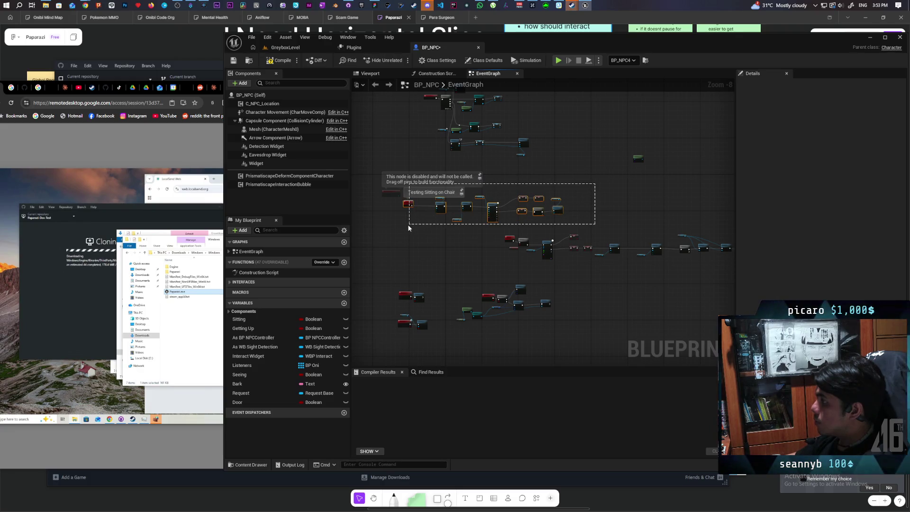
mouse_move(408, 228)
left_mouse_down()
mouse_move(521, 207)
mouse_move(395, 214)
left_mouse_up()
mouse_move(402, 164)
left_mouse_down()
mouse_move(508, 215)
mouse_move(676, 243)
left_mouse_up()
key("c")
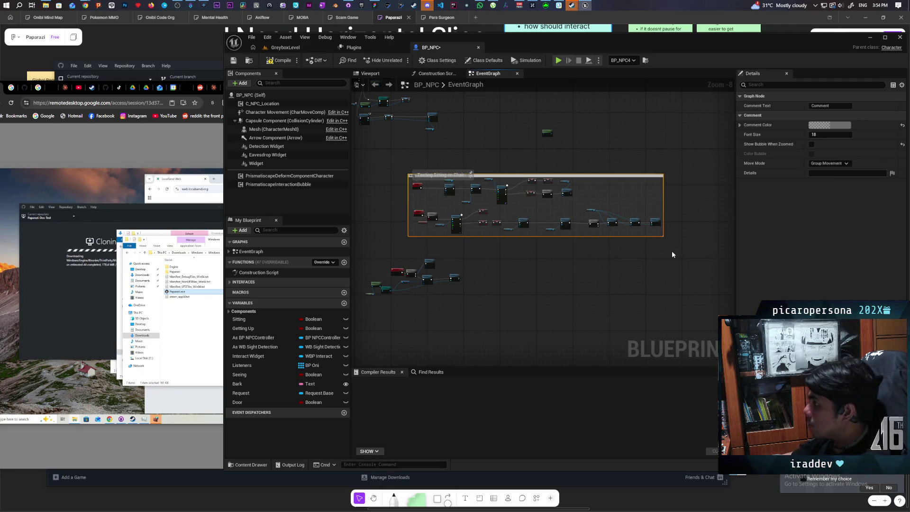
left_click(812, 144)
left_click(811, 154)
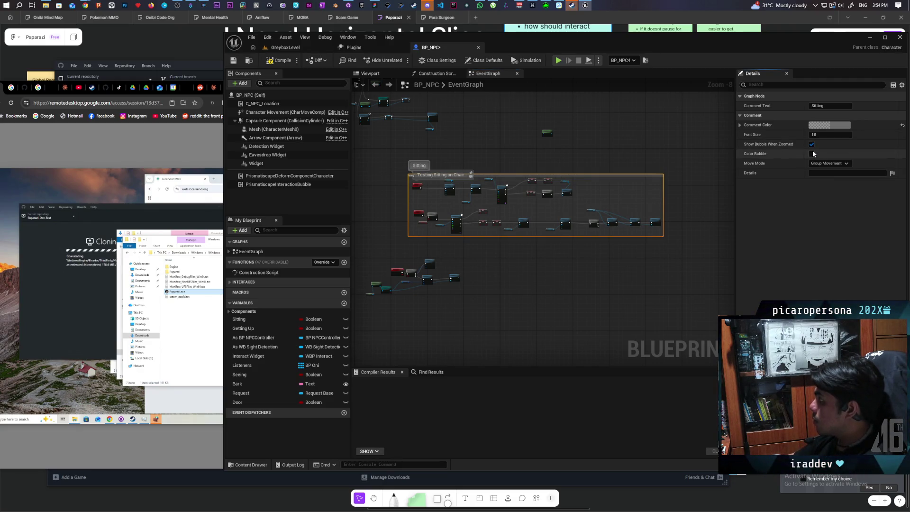
scroll(477, 167, "up", 2)
scroll(488, 175, "up", 3)
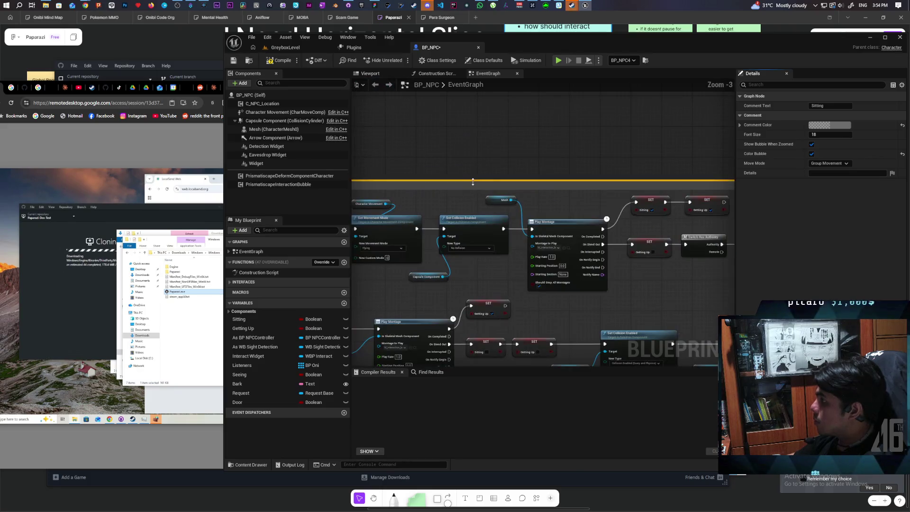
scroll(472, 174, "down", 3)
left_click_drag(471, 170, 530, 123)
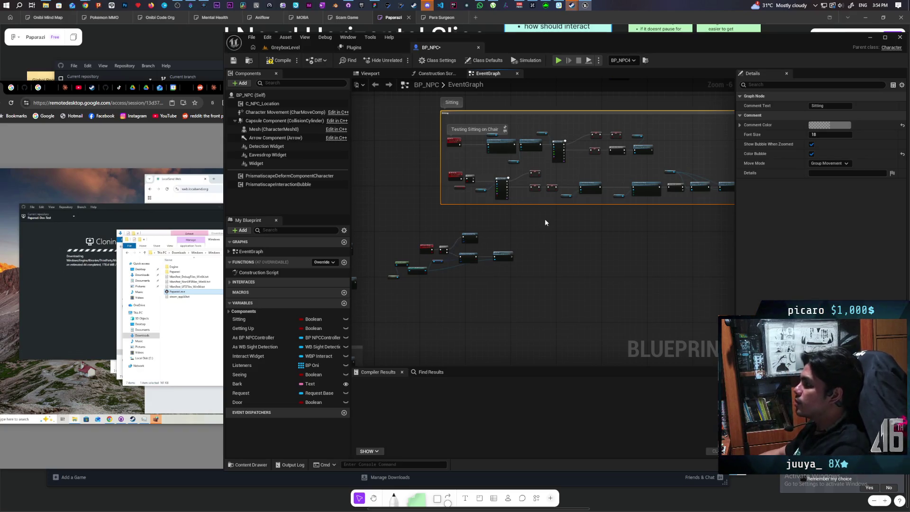
- Compile and save BP_NPC
left_click(280, 60)
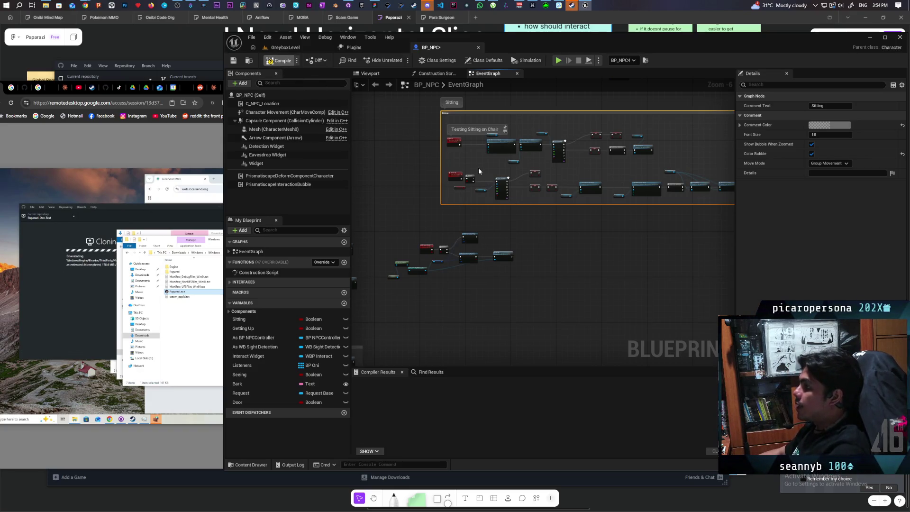
key("ctrl+s")
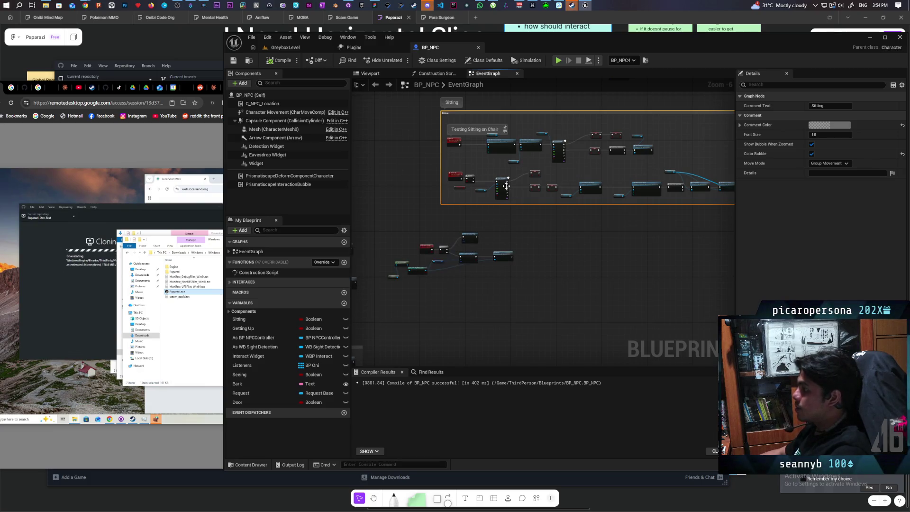
scroll(479, 180, "up", 4)
scroll(479, 180, "down", 1)
mouse_move(479, 179)
left_mouse_down()
mouse_move(380, 269)
mouse_move(494, 271)
mouse_move(409, 262)
left_mouse_up()
scroll(489, 264, "up", 3)
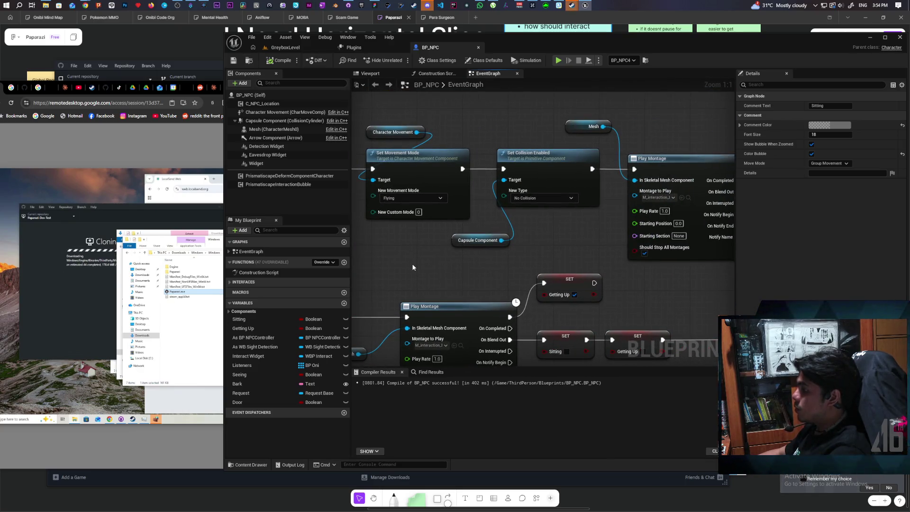
left_click_drag(513, 259, 472, 266)
- Select Set Collision Enabled with Capsule Component and review the chain through Play Montage to Switch Has Authority
left_click(457, 209)
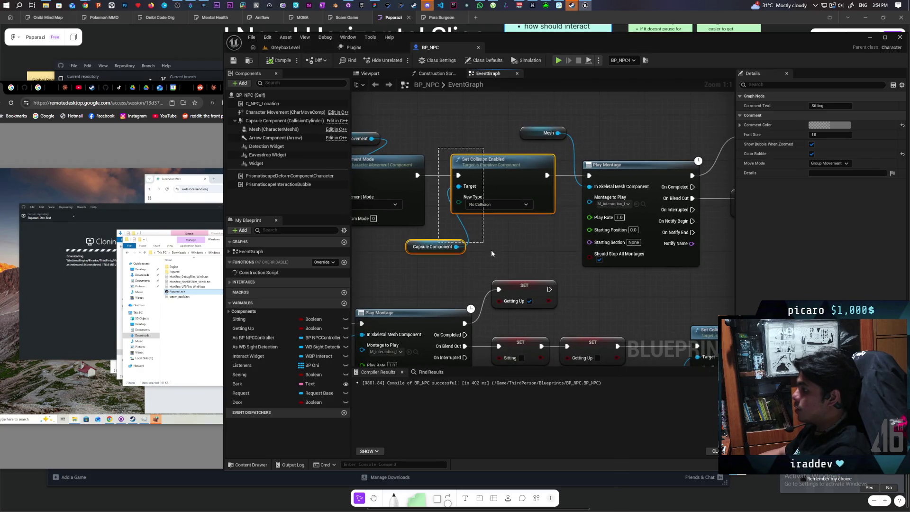
mouse_move(643, 262)
left_mouse_down()
mouse_move(434, 255)
mouse_move(536, 293)
mouse_move(524, 290)
left_mouse_up()
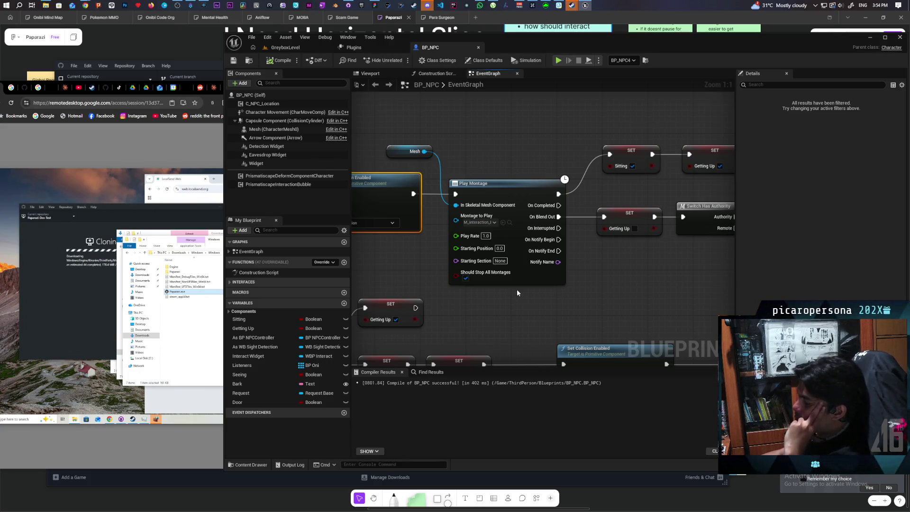
left_click_drag(595, 271, 579, 262)
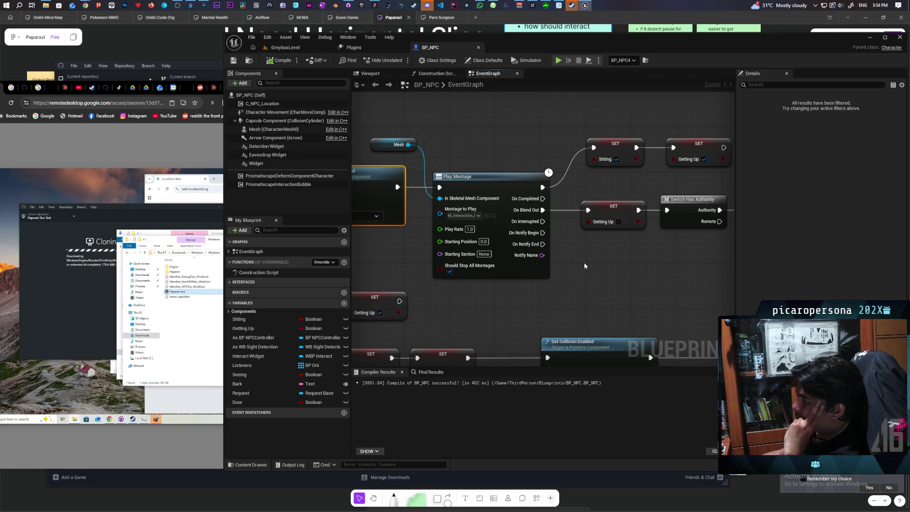
left_click_drag(417, 269, 735, 254)
scroll(554, 246, "down", 1)
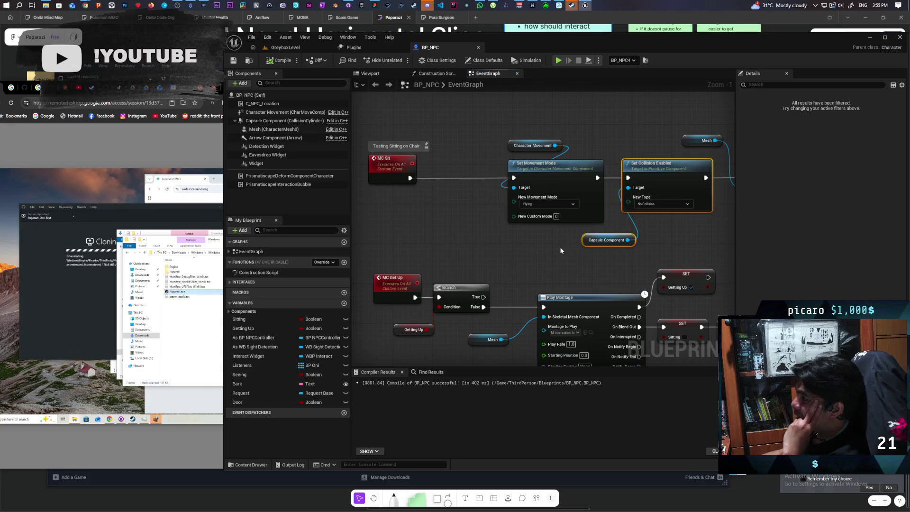
left_click_drag(558, 256, 407, 272)
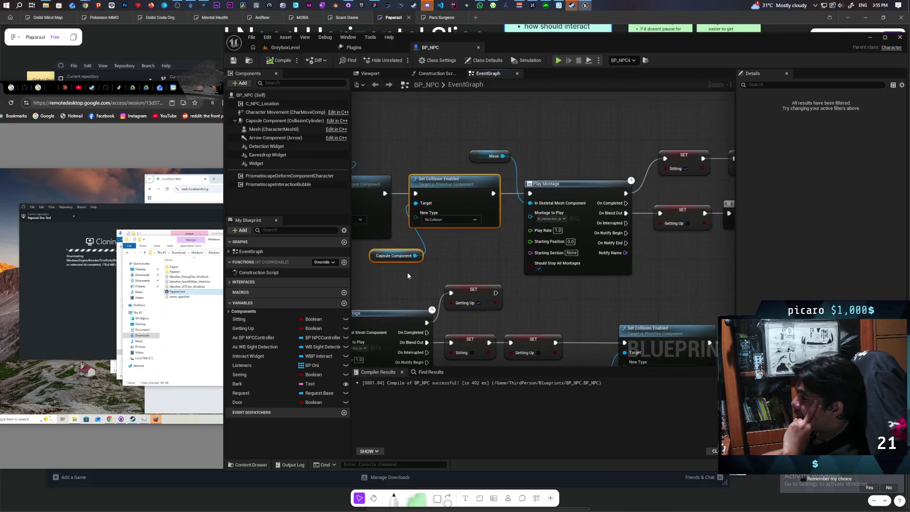
left_click_drag(643, 272, 422, 266)
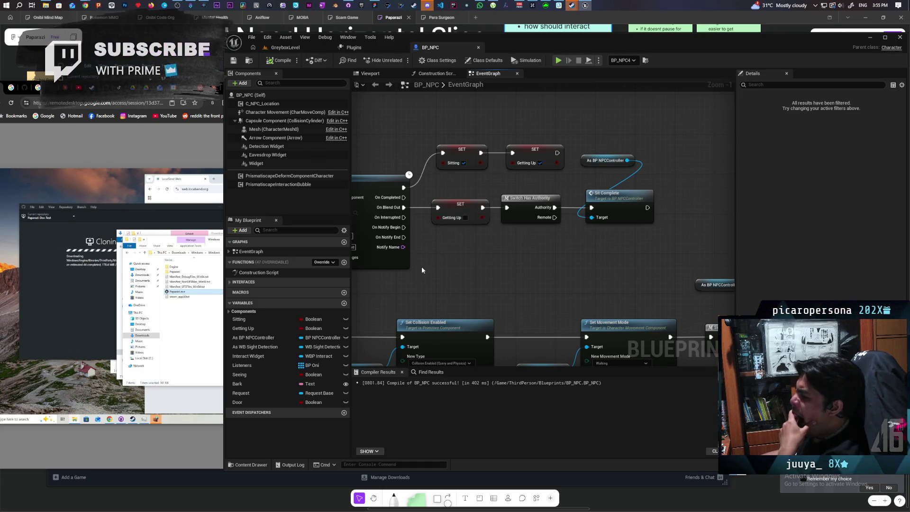
scroll(433, 260, "down", 3)
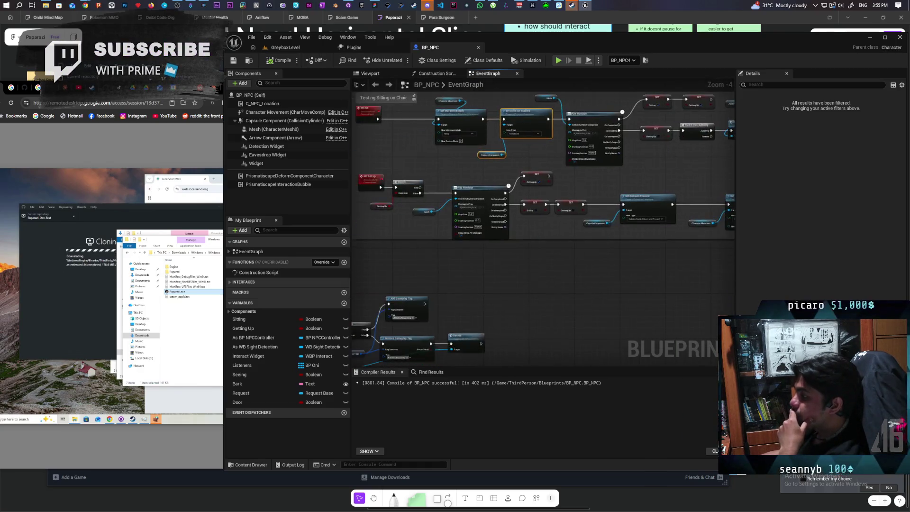
left_click_drag(407, 214, 499, 232)
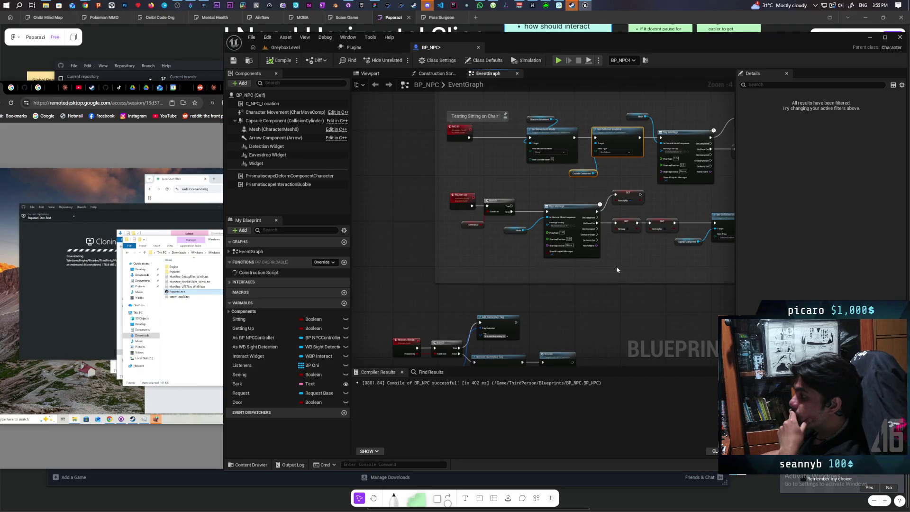
scroll(618, 258, "up", 3)
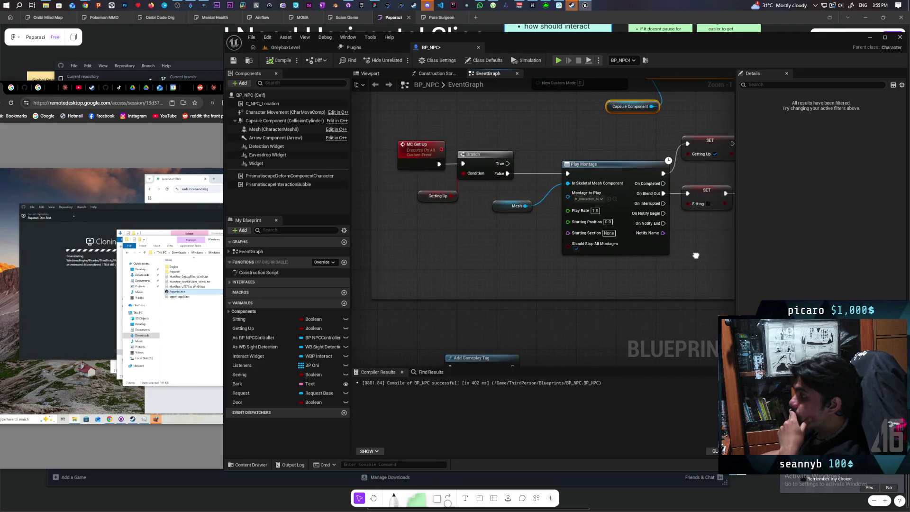
left_click_drag(695, 255, 422, 255)
left_click_drag(616, 256, 421, 265)
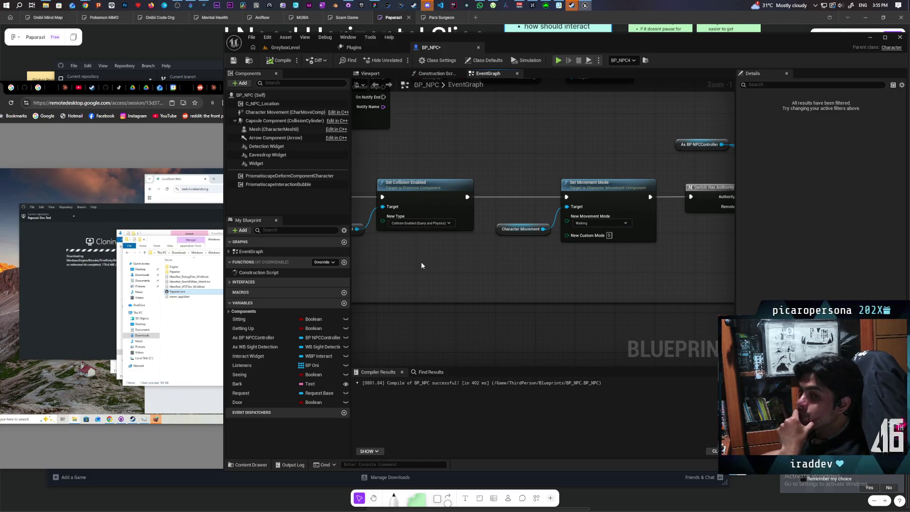
left_click_drag(420, 262, 507, 247)
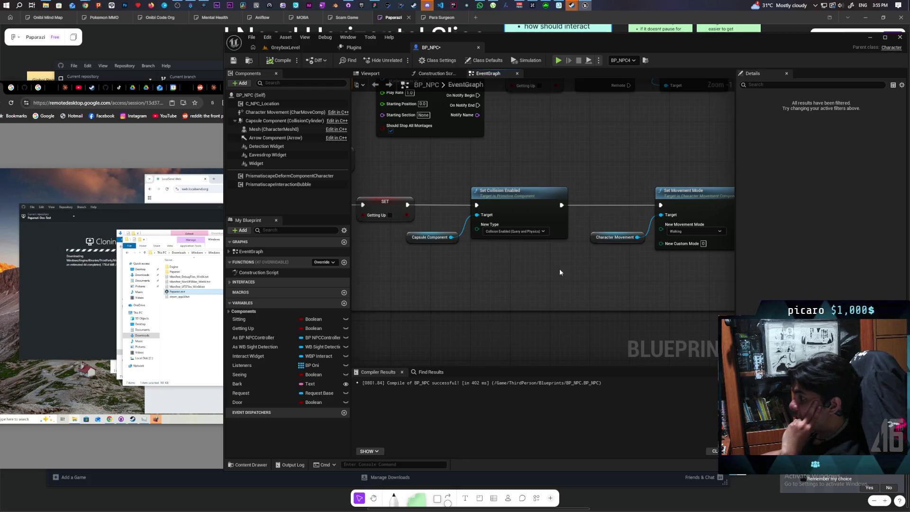
left_click_drag(558, 269, 447, 268)
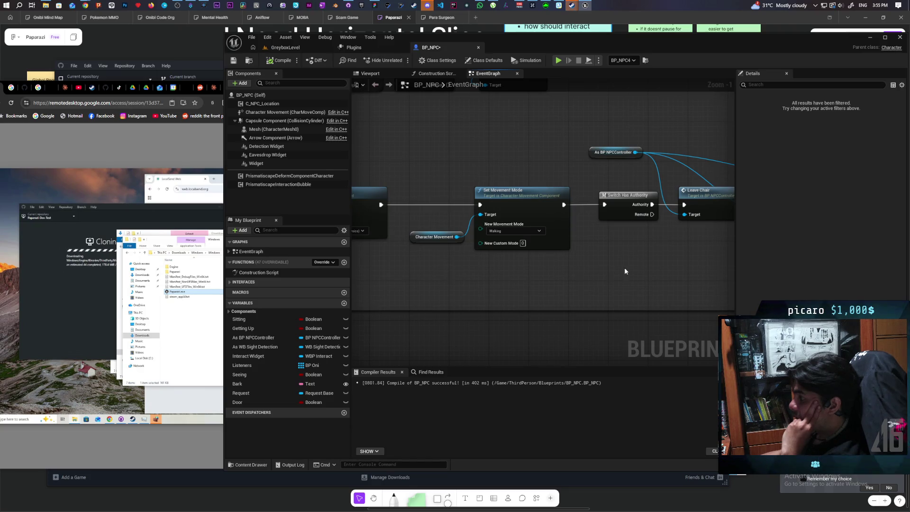
left_click_drag(624, 271, 360, 273)
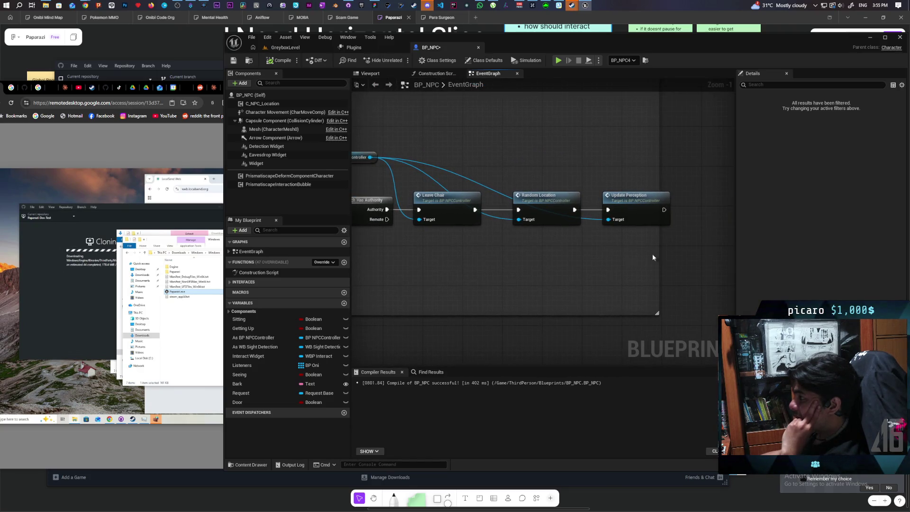
mouse_move(522, 263)
left_mouse_down()
mouse_move(631, 263)
mouse_move(615, 265)
left_mouse_up()
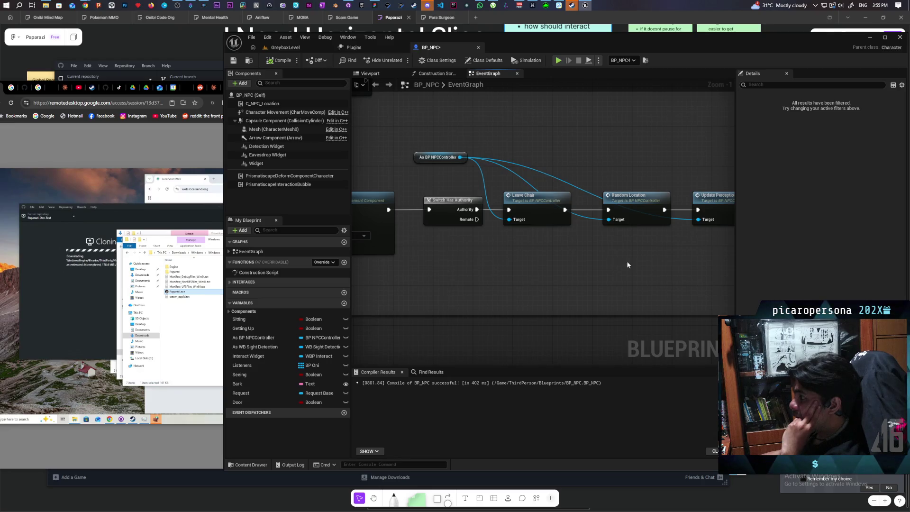
mouse_move(627, 264)
left_mouse_down()
mouse_move(567, 260)
mouse_move(592, 260)
left_mouse_up()
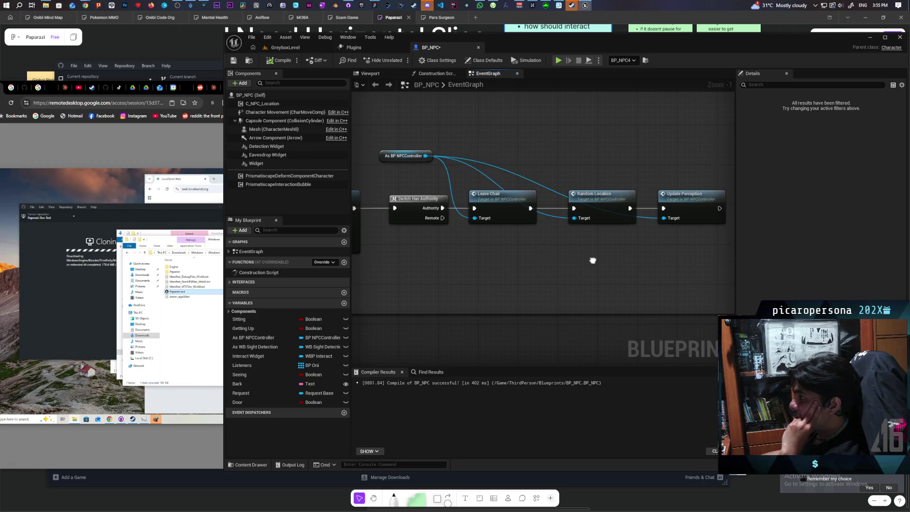
left_click_drag(592, 260, 592, 260)
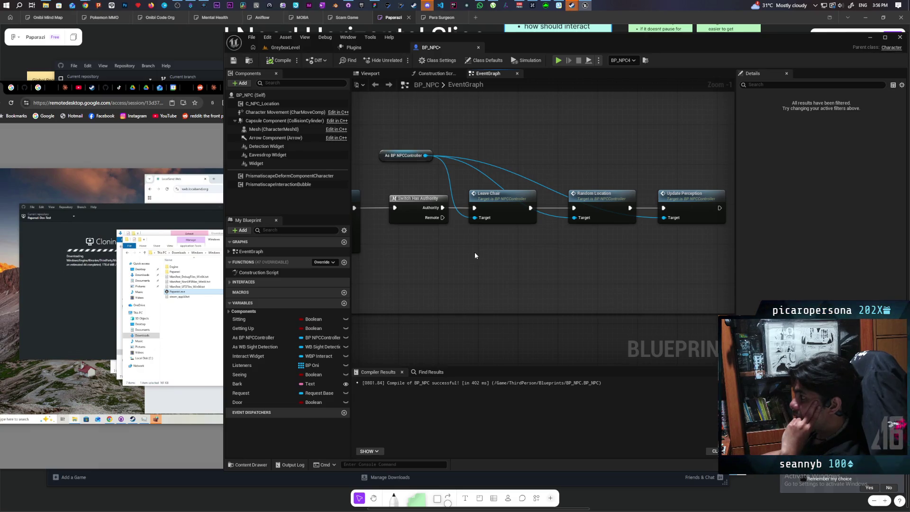
left_click(692, 206)
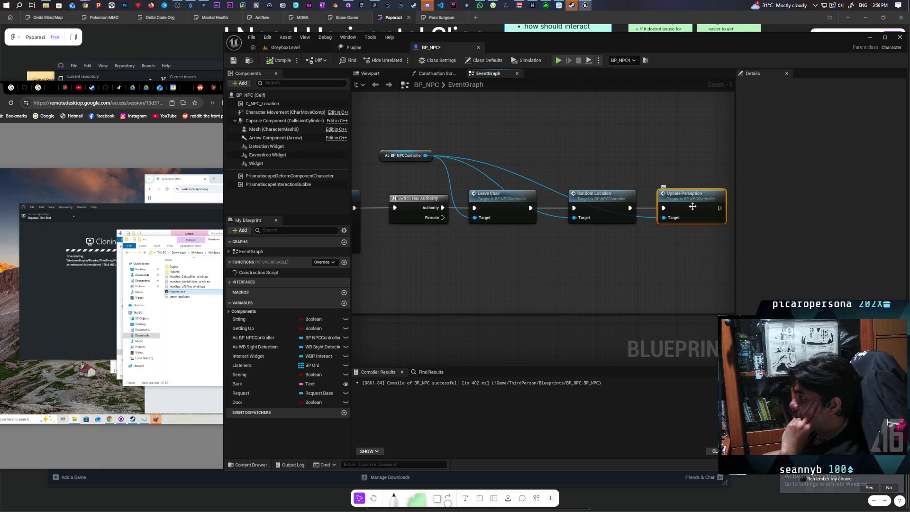
- Open Update Perception in BP_NPCController's Perception graph, review its Set Actor To Chase logic, and return to BP_NPC
double_click(692, 207)
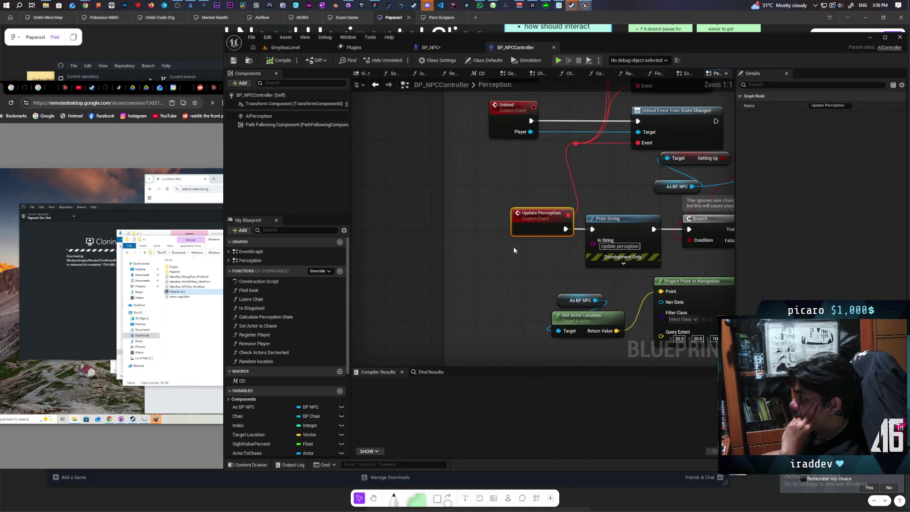
scroll(521, 237, "down", 1)
left_click_drag(359, 258, 352, 253)
mouse_move(632, 259)
left_mouse_down()
mouse_move(650, 260)
mouse_move(357, 235)
mouse_move(670, 256)
left_mouse_up()
mouse_move(452, 254)
left_mouse_down()
mouse_move(651, 254)
mouse_move(595, 248)
left_mouse_up()
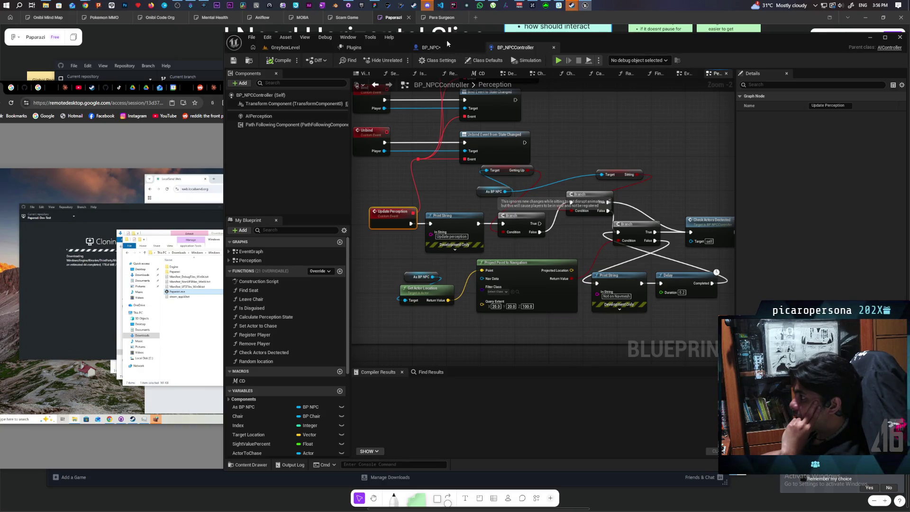
left_click(444, 47)
scroll(521, 136, "down", 6)
scroll(504, 193, "up", 4)
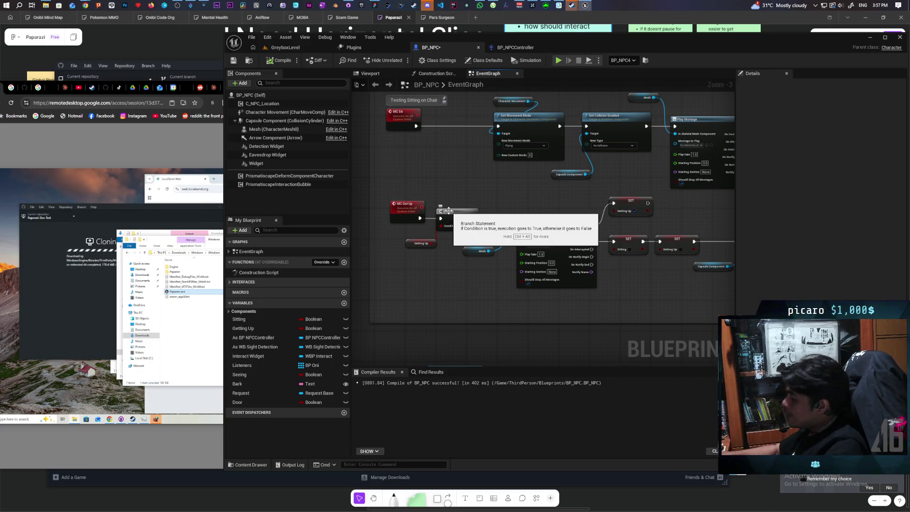
mouse_move(463, 154)
left_mouse_down()
mouse_move(437, 203)
mouse_move(448, 183)
mouse_move(495, 191)
left_mouse_up()
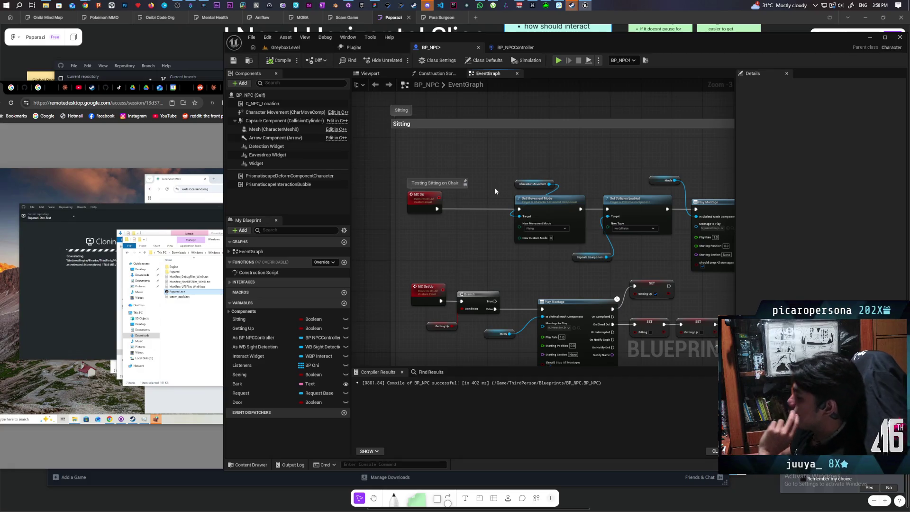
- Wire Set Movement Mode straight into Play Montage, recompile, and select Set Collision Enabled with Capsule Component
mouse_move(560, 268)
left_mouse_down()
mouse_move(487, 258)
mouse_move(476, 232)
left_mouse_up()
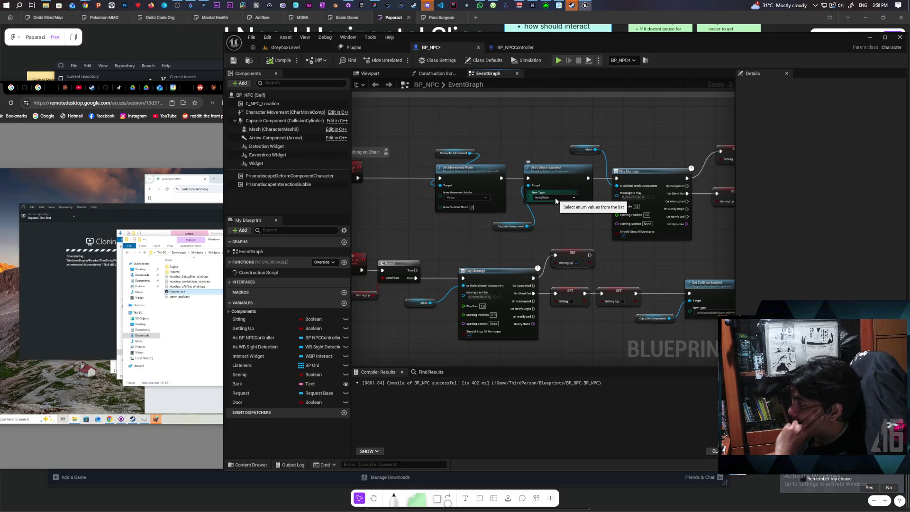
left_click_drag(502, 178, 616, 182)
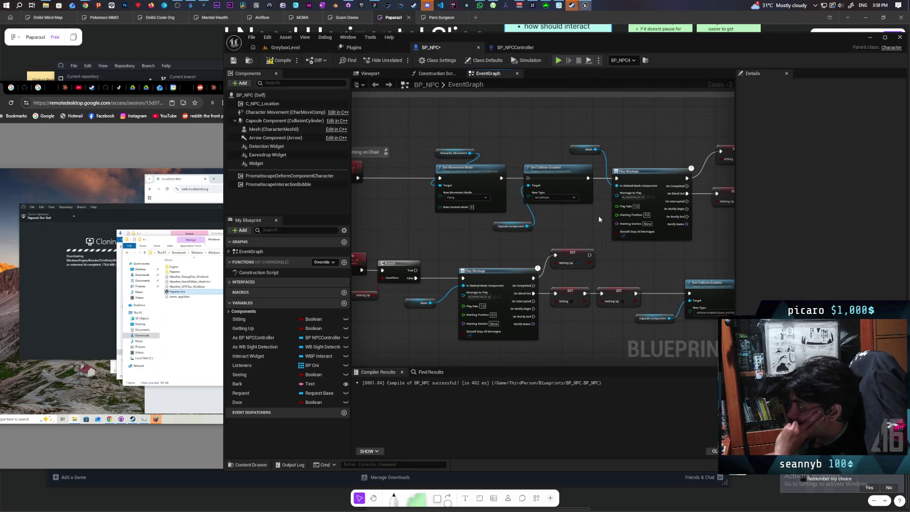
left_click(233, 61)
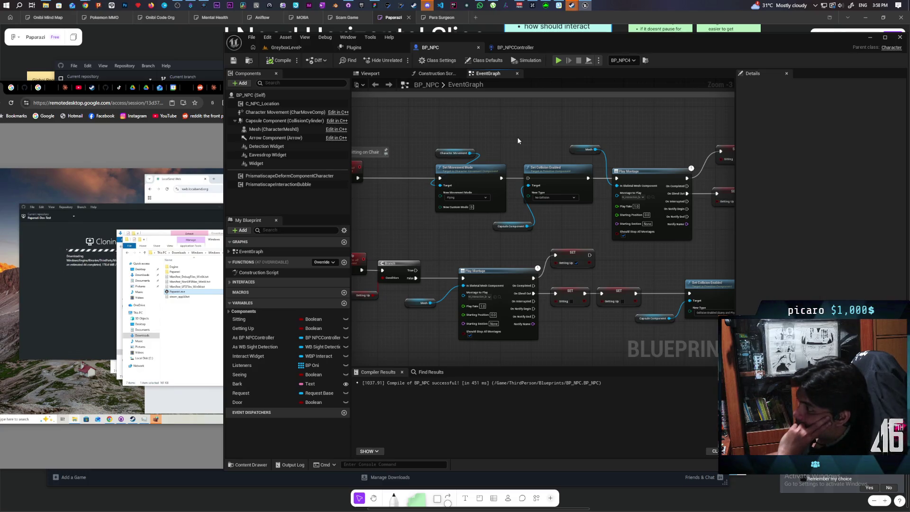
left_click_drag(514, 155, 550, 235)
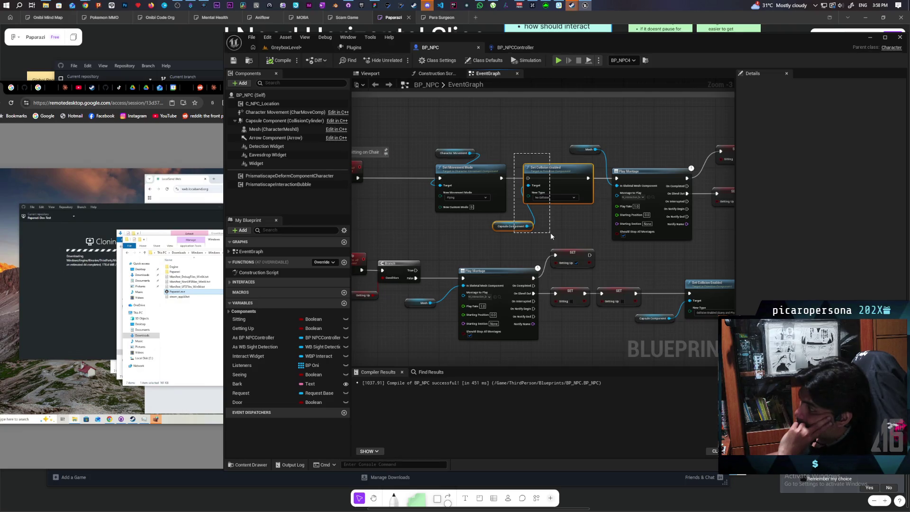
left_click_drag(550, 235, 551, 235)
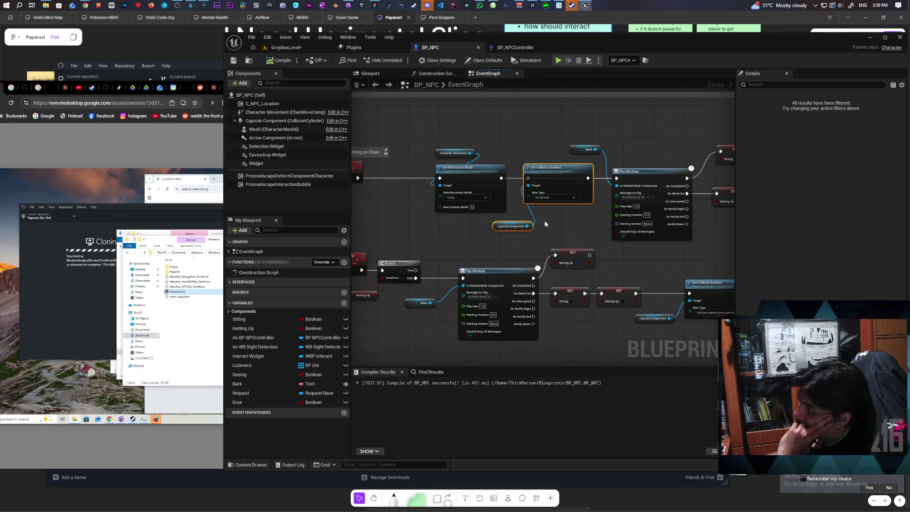
- Play-test the GreyboxLevel, make the character jump, and stop the session
left_click(284, 48)
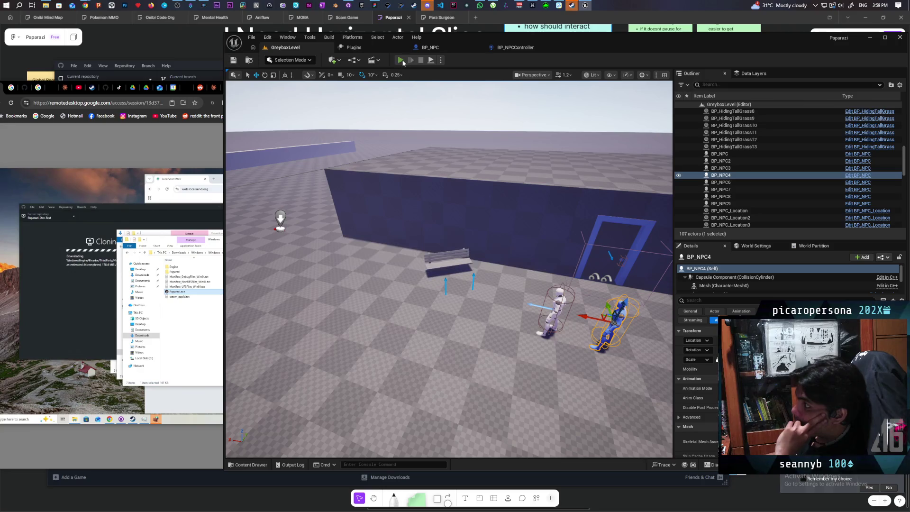
left_click(400, 61)
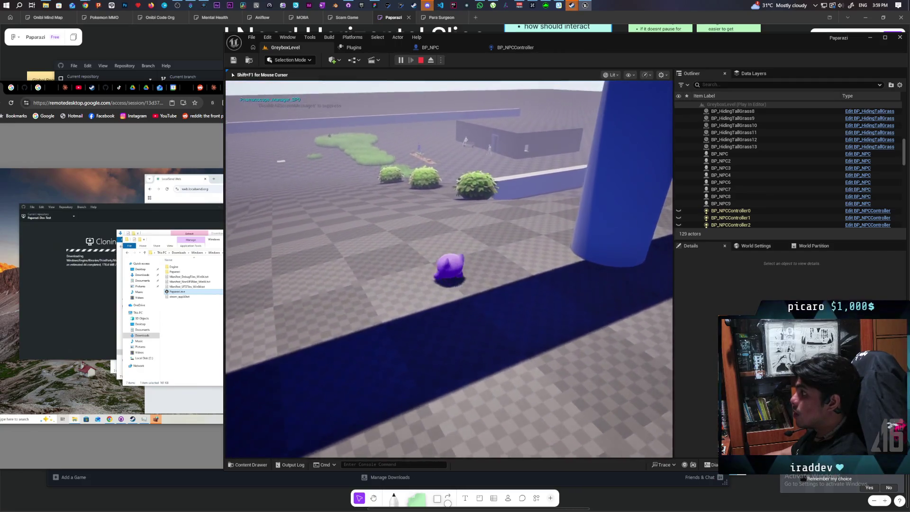
key("space")
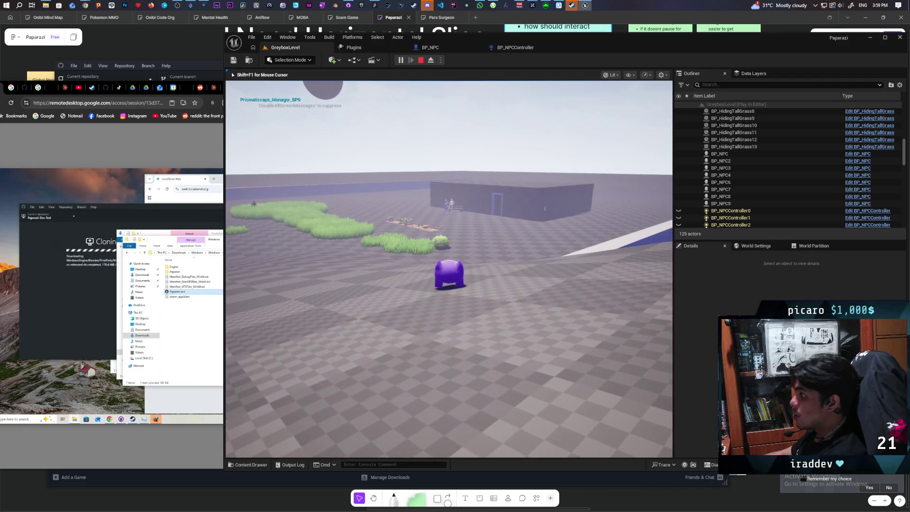
key("Escape")
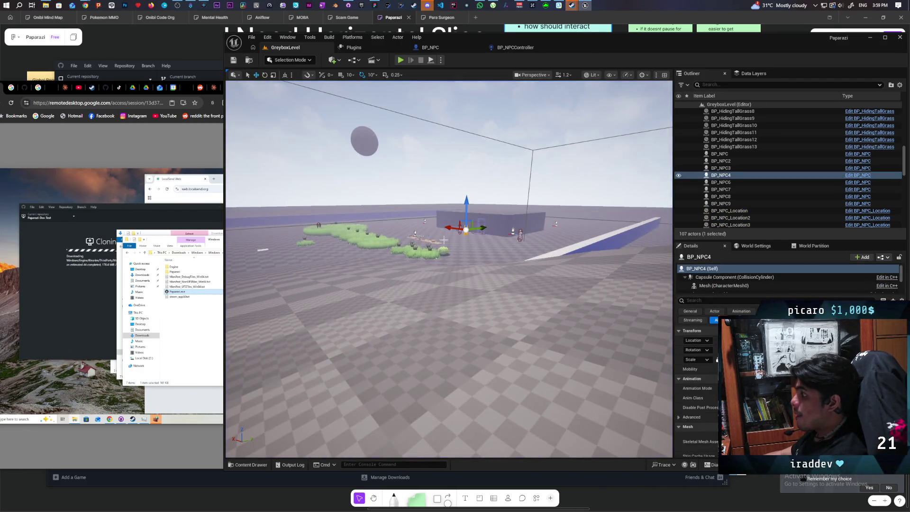
- Fly to the bench by the wall and open its BP_Chair Blueprint
key("w")
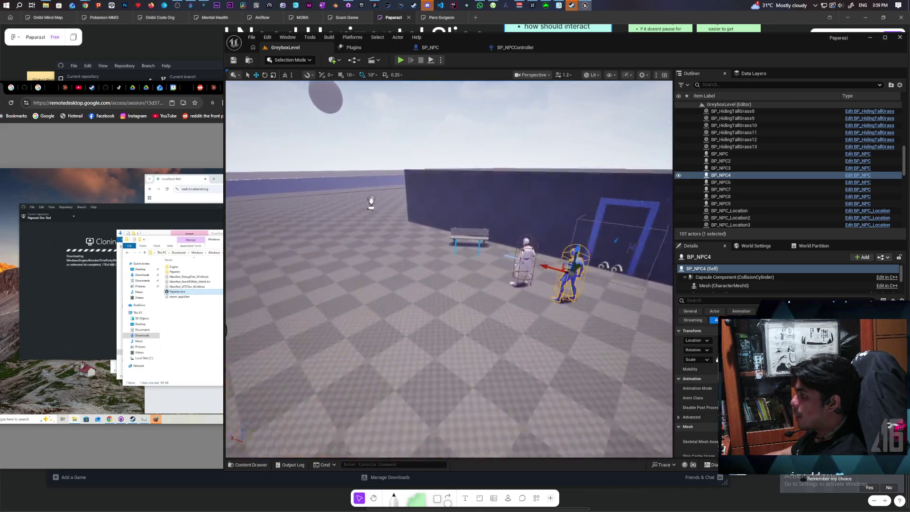
key("s")
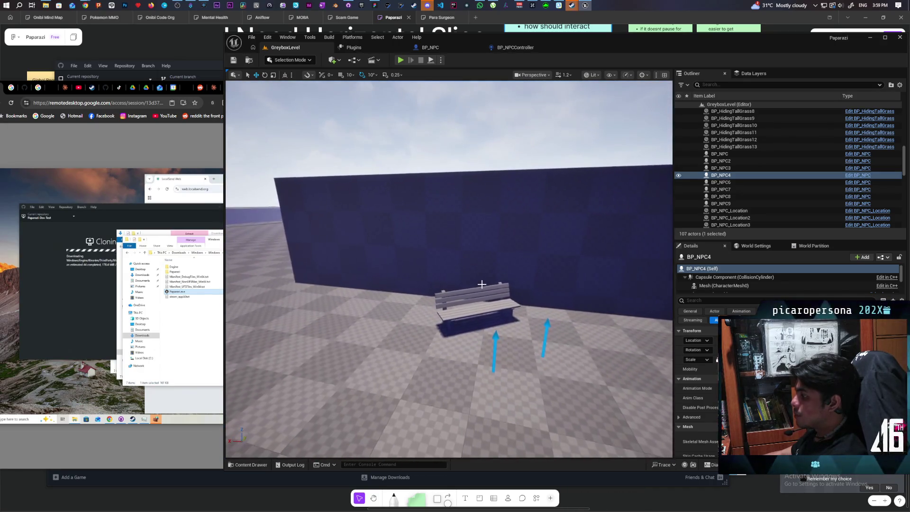
left_click(475, 308)
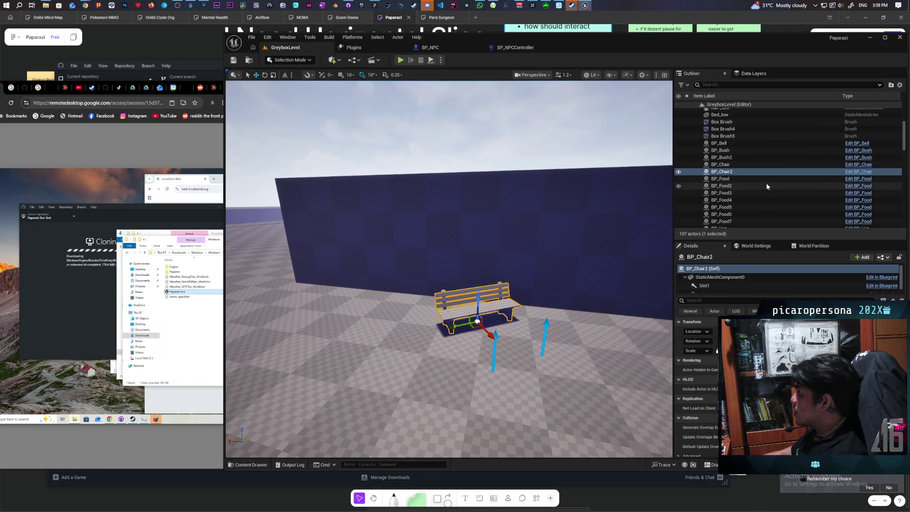
left_click(856, 172)
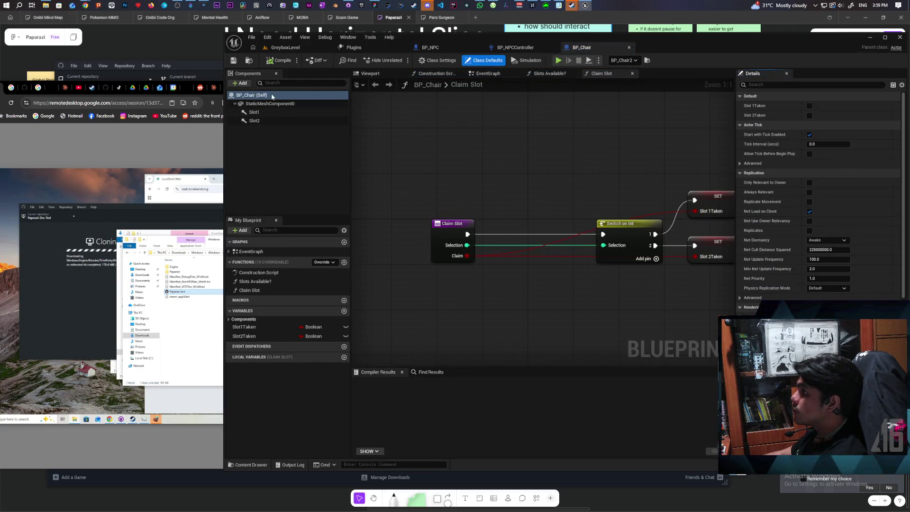
- Set BP_Chair's StaticMeshComponent0 collision preset to Custom using the 'collisi' Details search
left_click(257, 104)
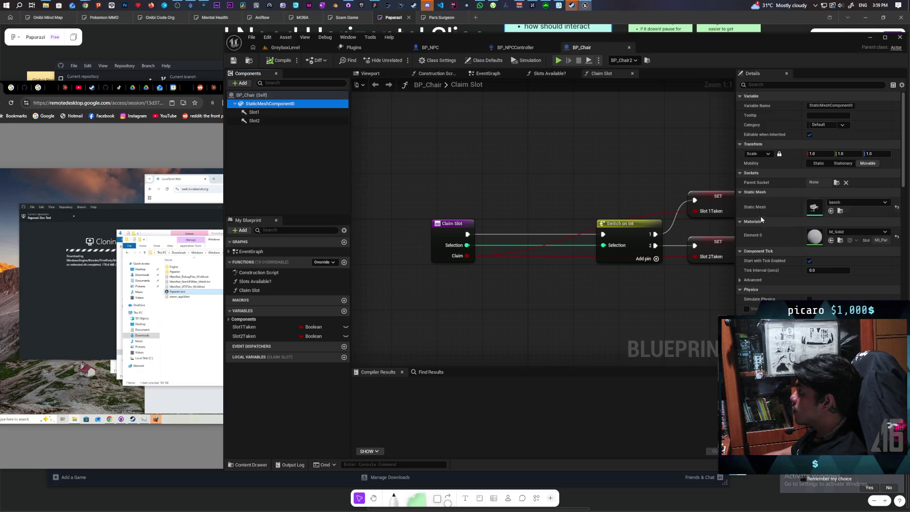
left_click(761, 84)
type("collisi")
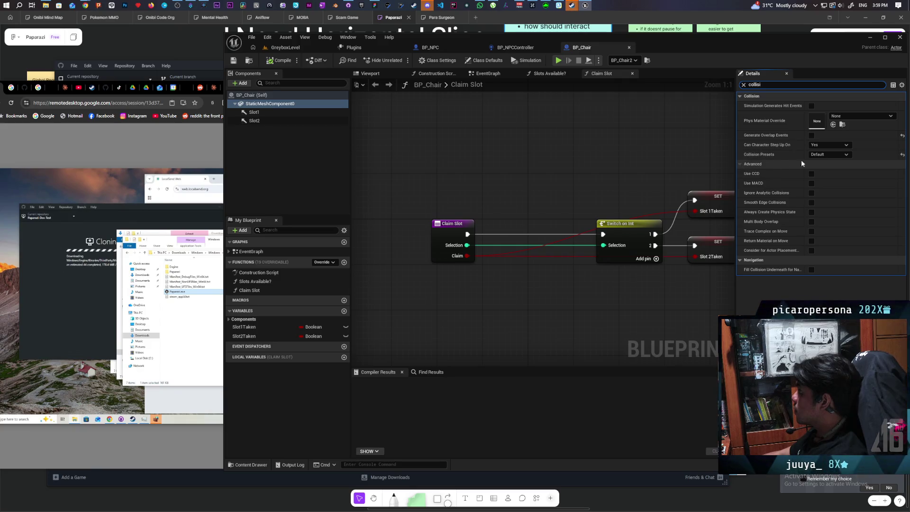
left_click(836, 155)
left_click(836, 168)
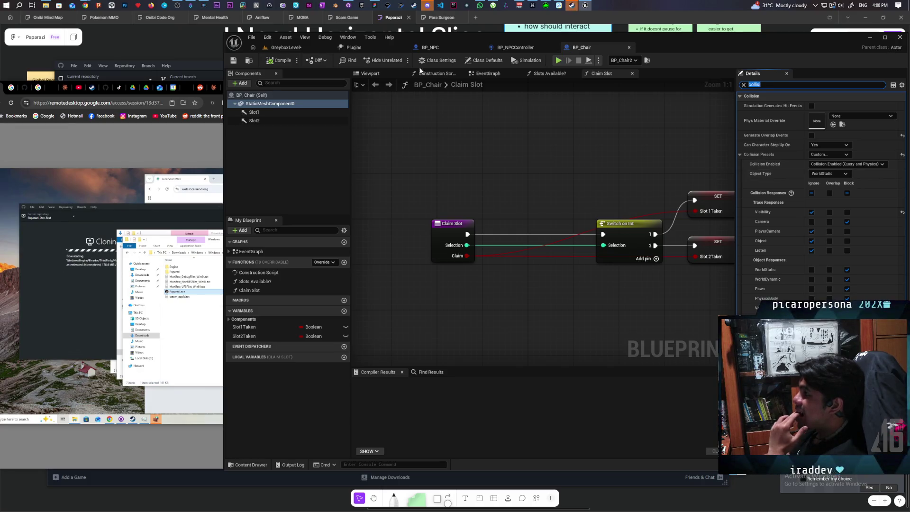
left_click(267, 37)
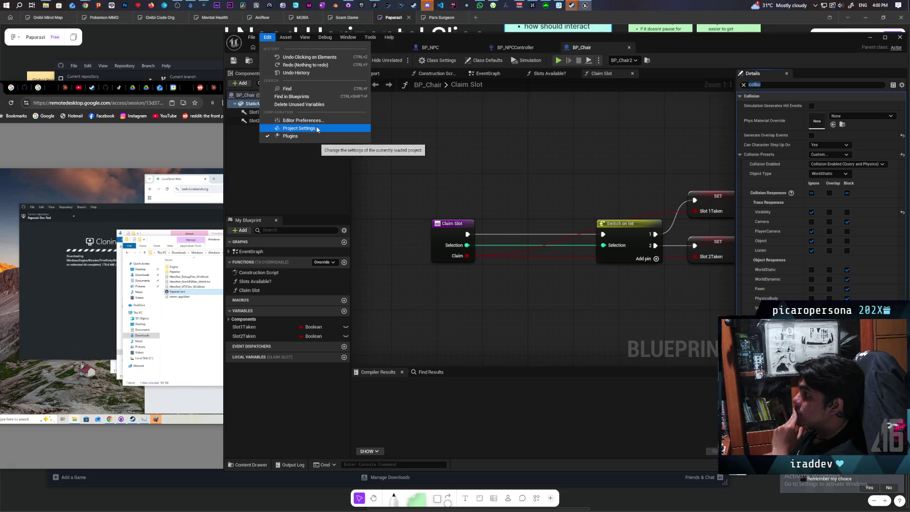
- Create a new 'Furniture' object collision channel with default response Block in Project Settings
left_click(317, 128)
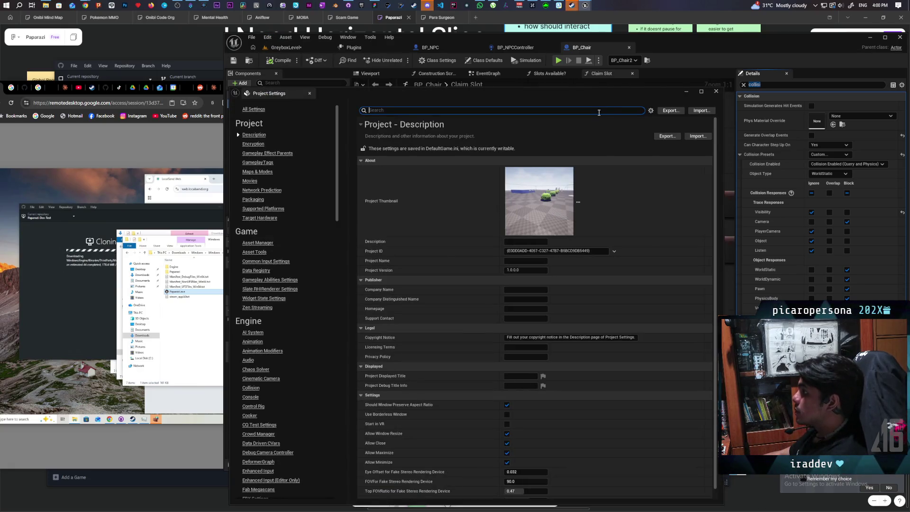
type("cobject")
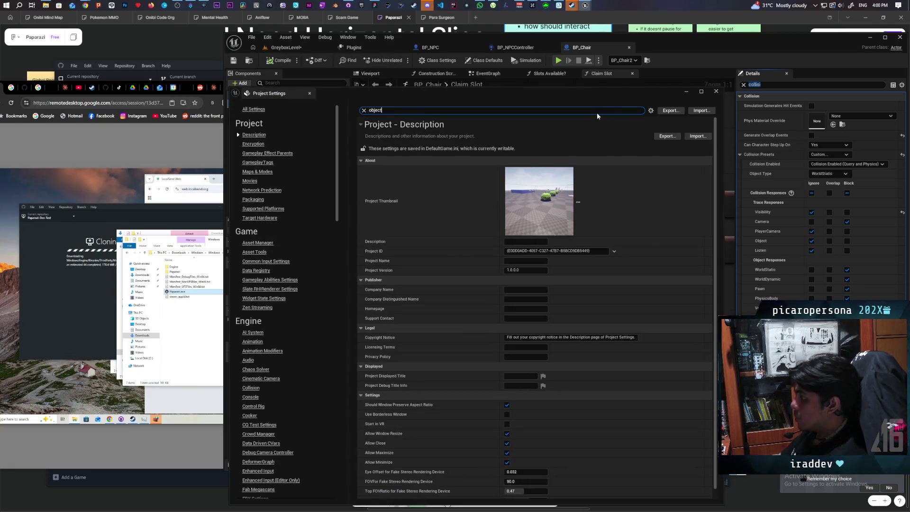
left_click(602, 163)
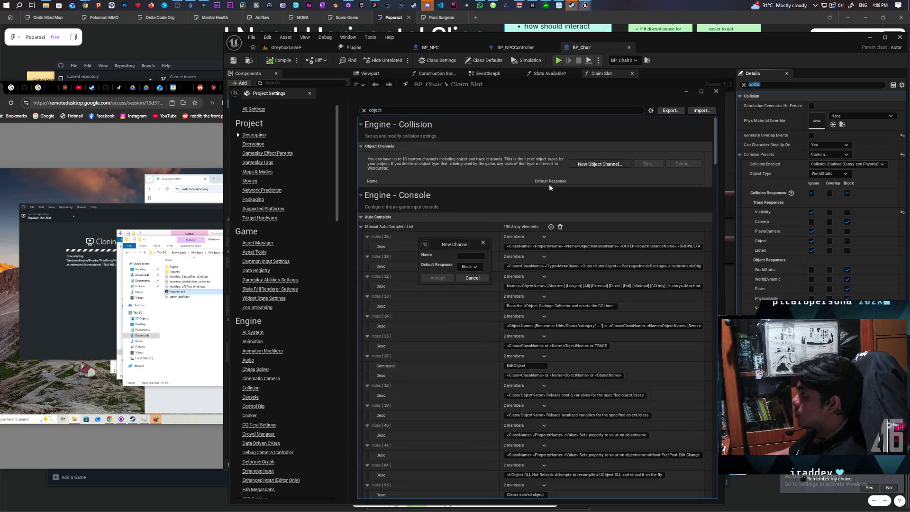
left_click(472, 267)
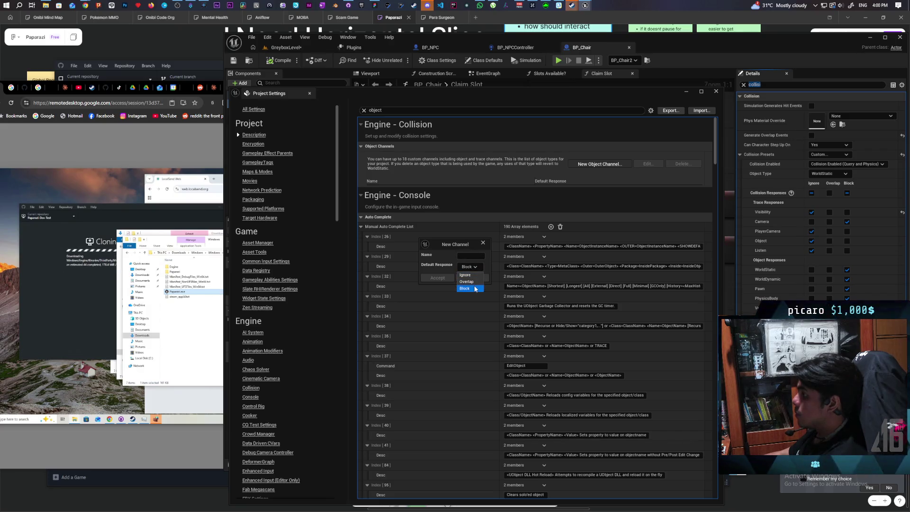
left_click(475, 289)
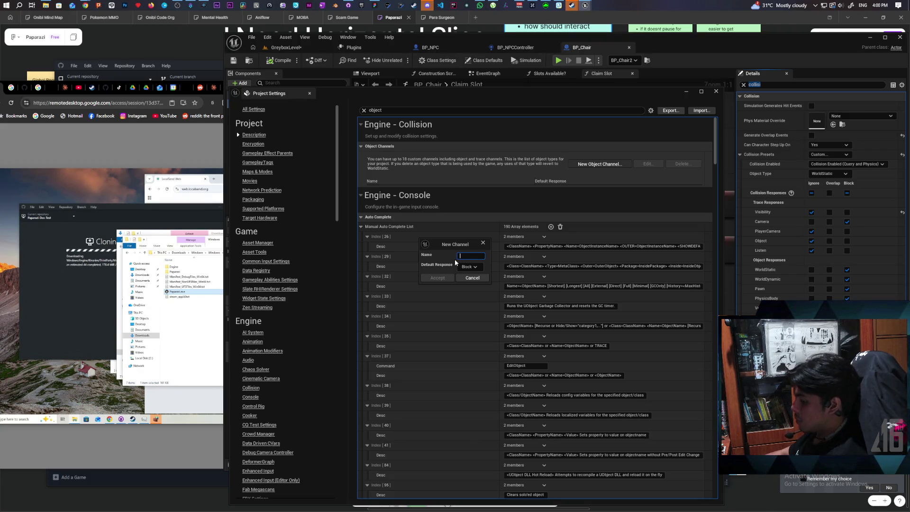
type("Furniture")
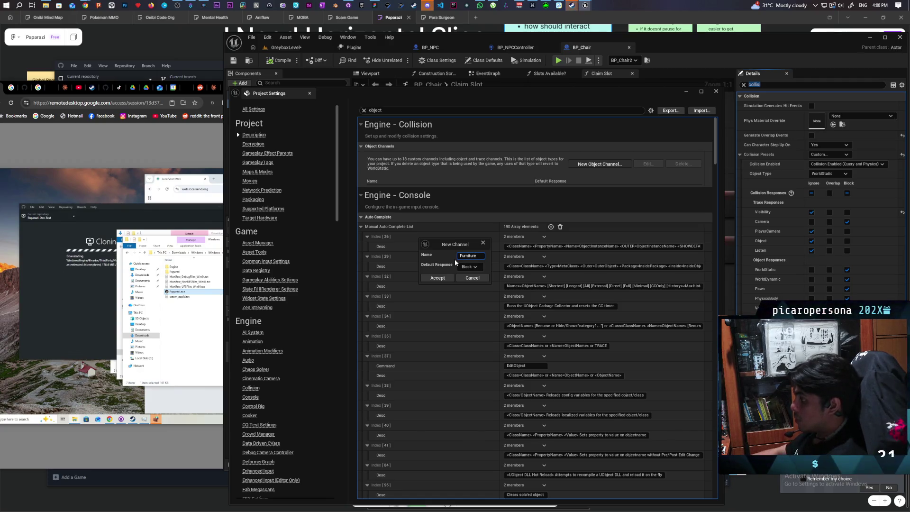
left_click(440, 279)
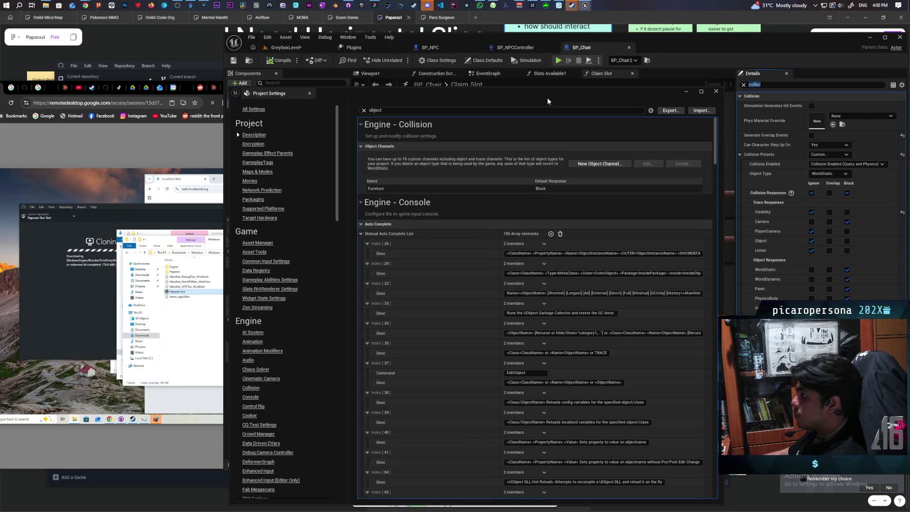
left_click(716, 92)
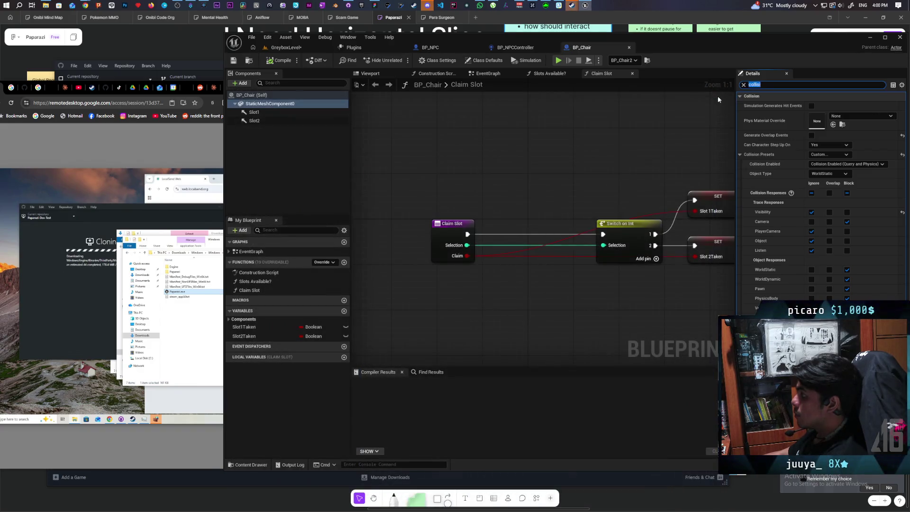
- Set the chair mesh's Object Type to Furniture and recompile BP_Chair
left_click(280, 61)
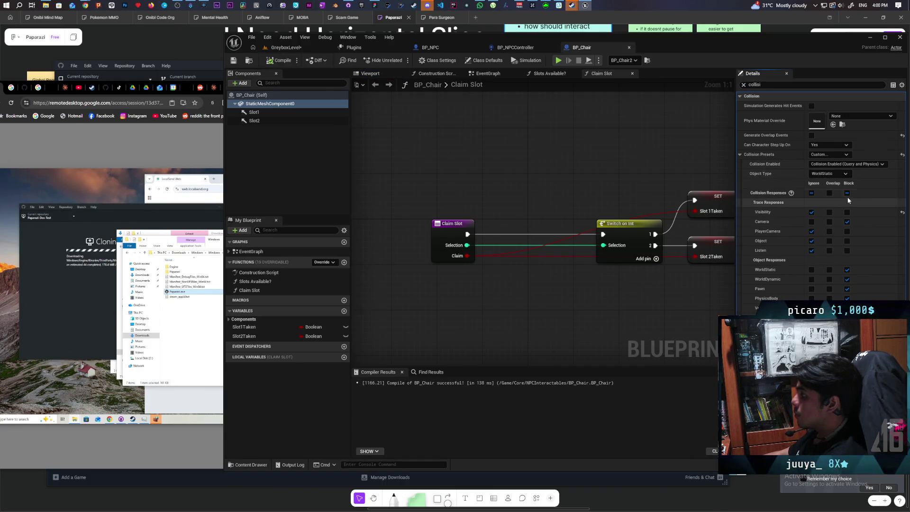
left_click(830, 174)
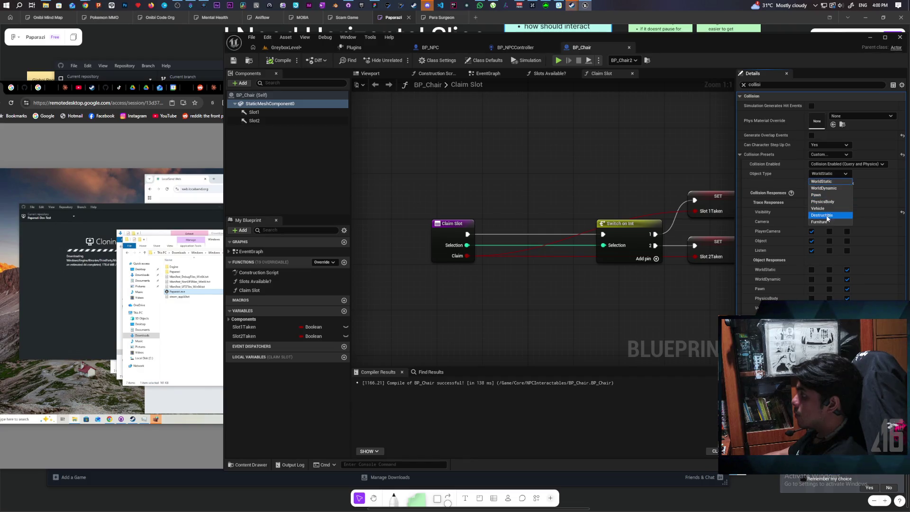
left_click(824, 221)
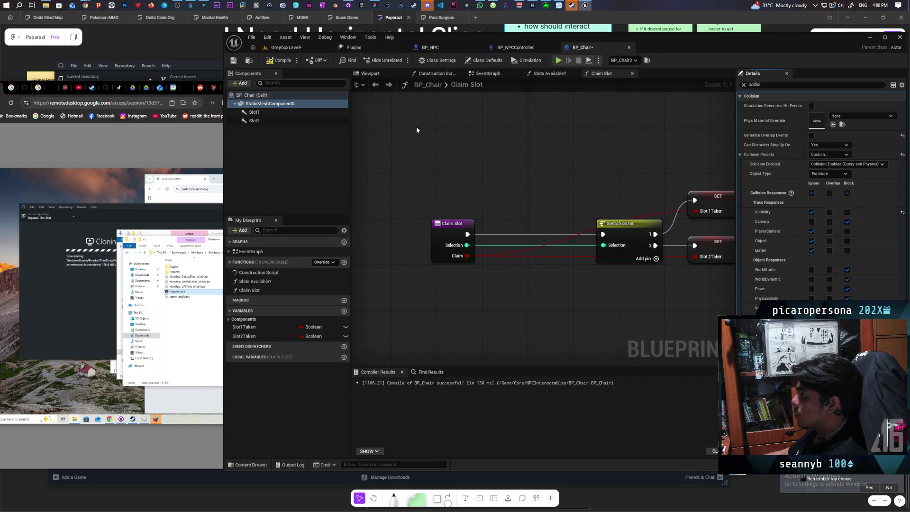
left_click(280, 61)
left_click(234, 61)
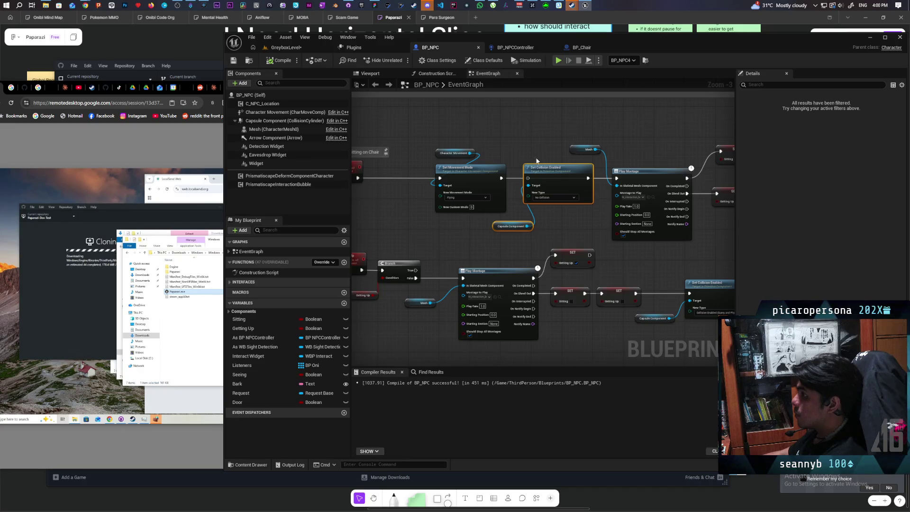
- Select the NPC's character mesh and filter its Details to 'collisi' settings
left_click(261, 129)
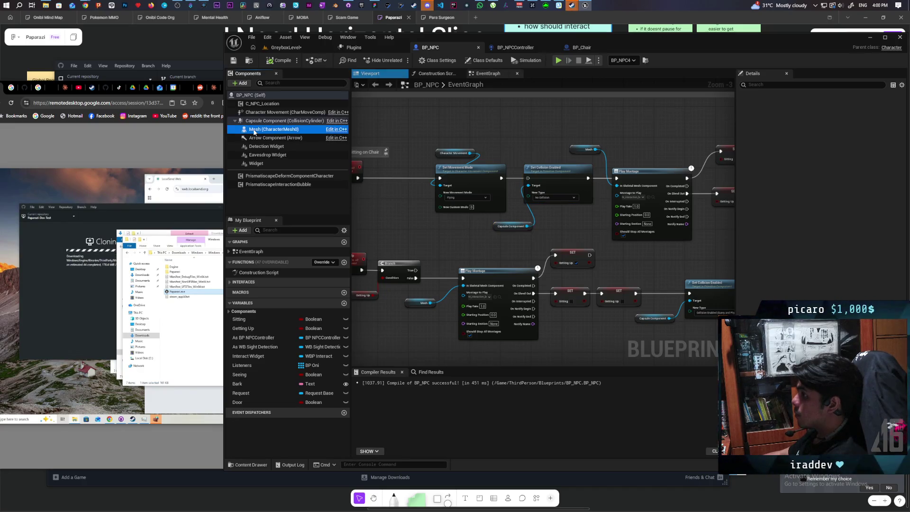
left_click(748, 85)
type("collisi")
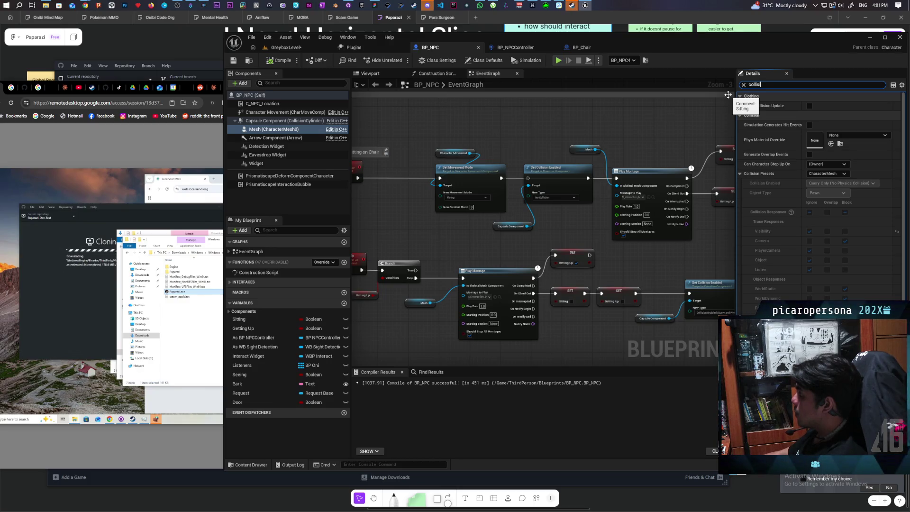
- Edit the CharacterMesh collision preset in Project Settings, accept the changes, and close the window
left_click(268, 37)
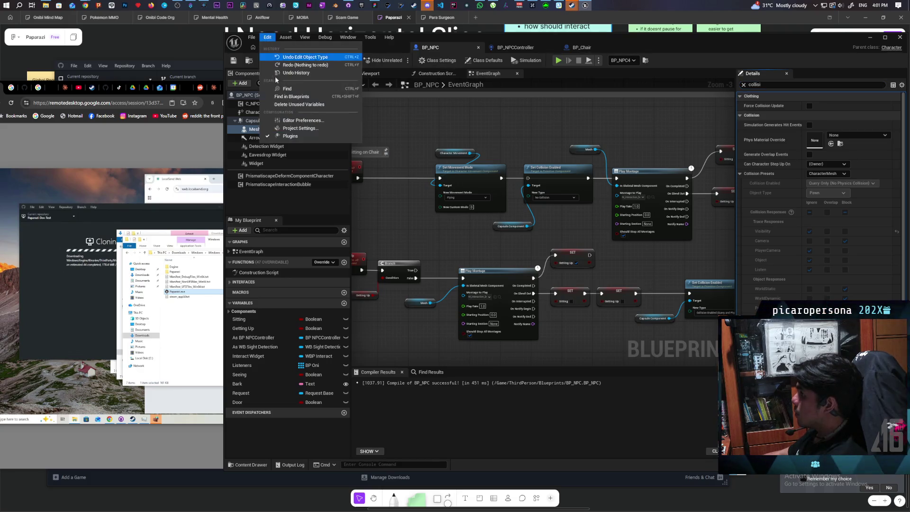
left_click(305, 129)
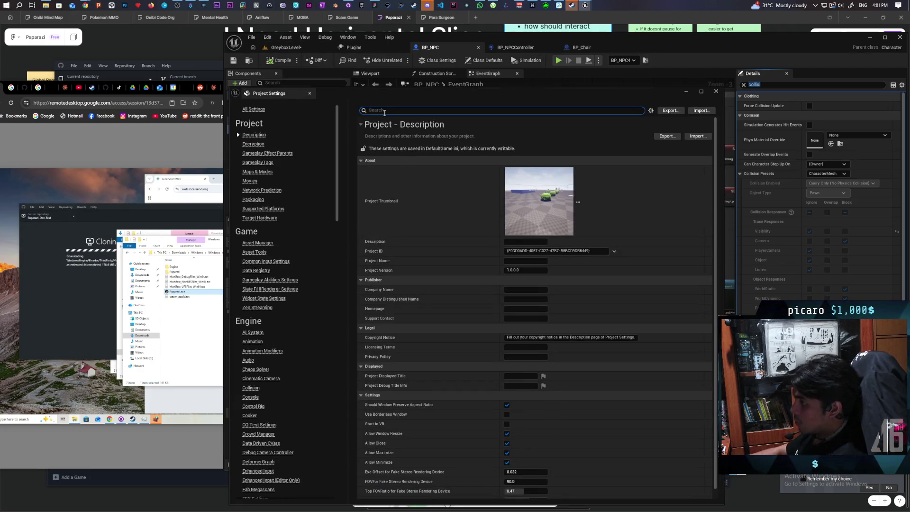
left_click(251, 388)
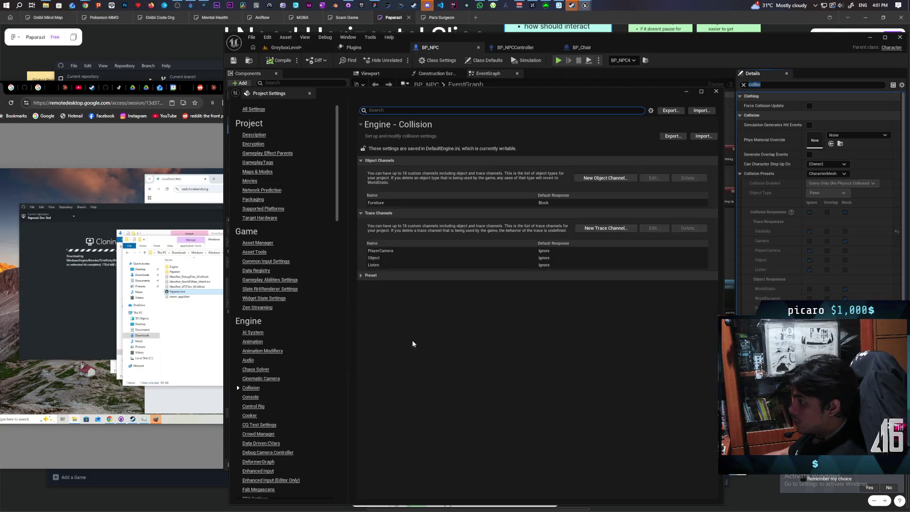
left_click(360, 277)
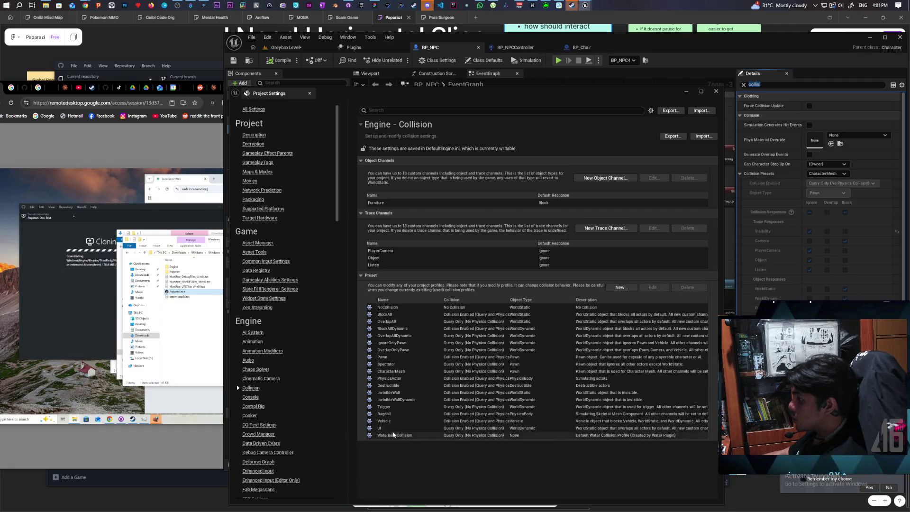
left_click(380, 371)
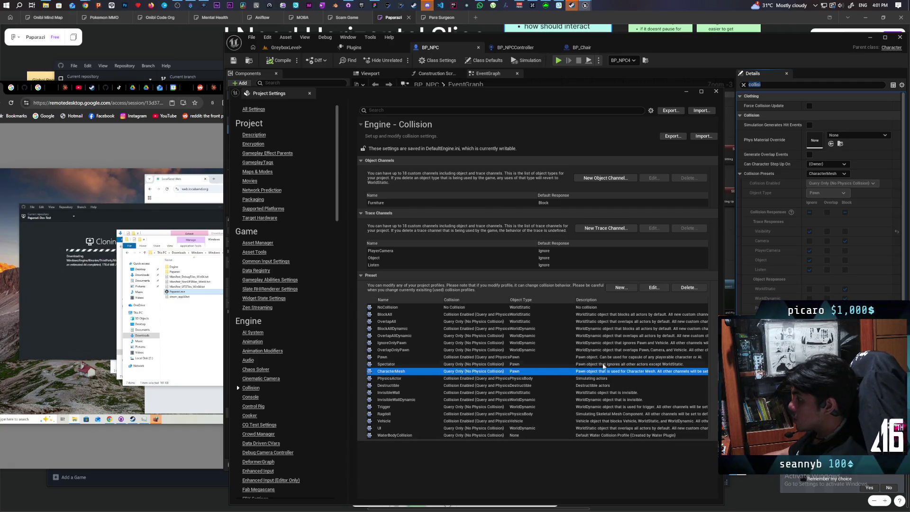
left_click(654, 288)
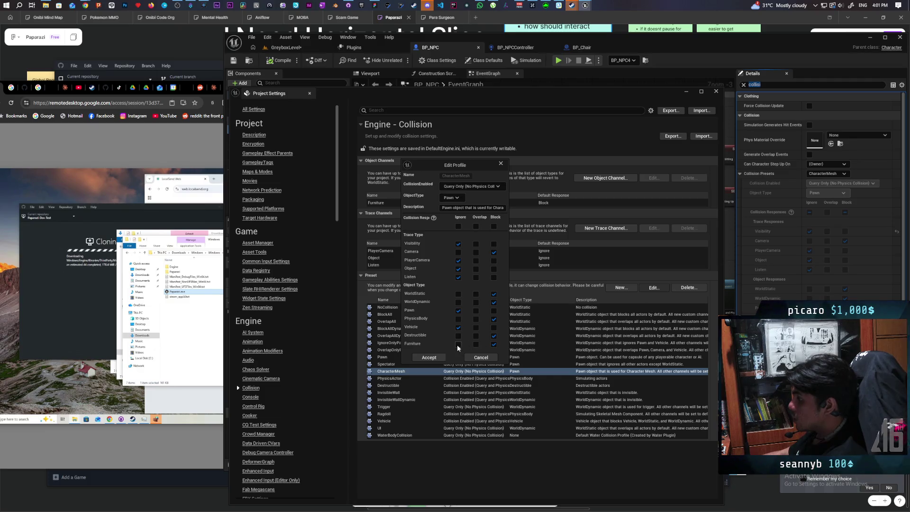
left_click(443, 358)
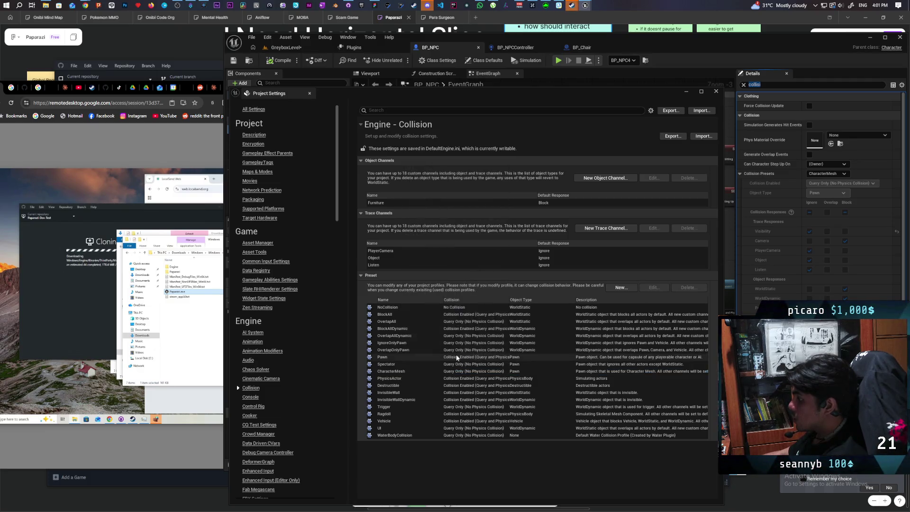
left_click(714, 93)
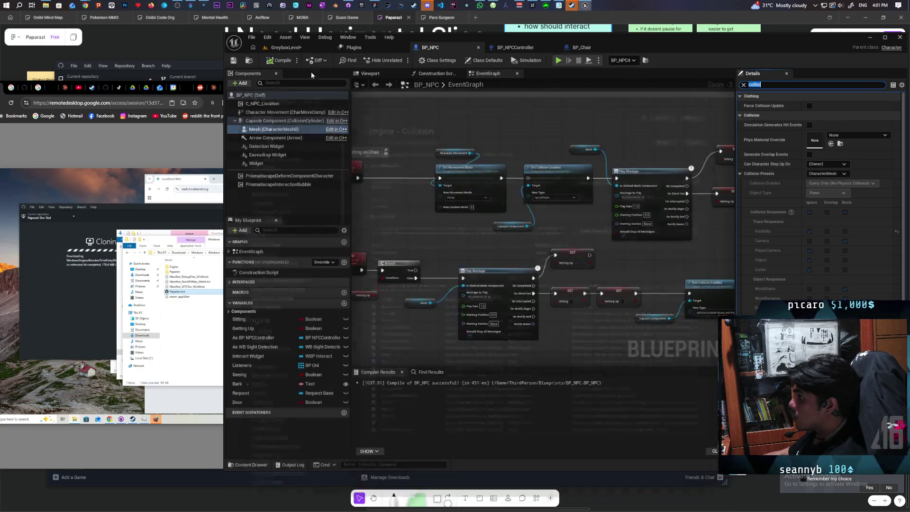
- Add a Set Collision Response to Channel node on the Capsule Component with channel Furniture
left_click(237, 59)
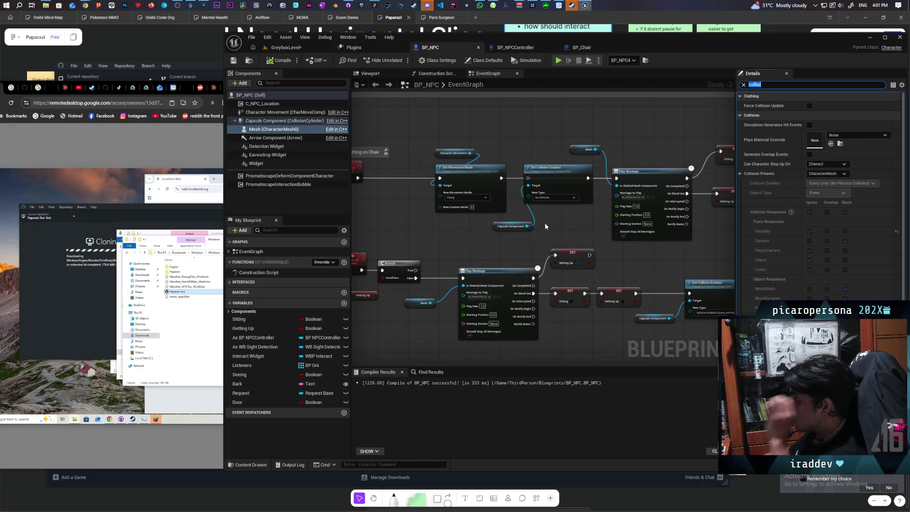
scroll(545, 223, "up", 3)
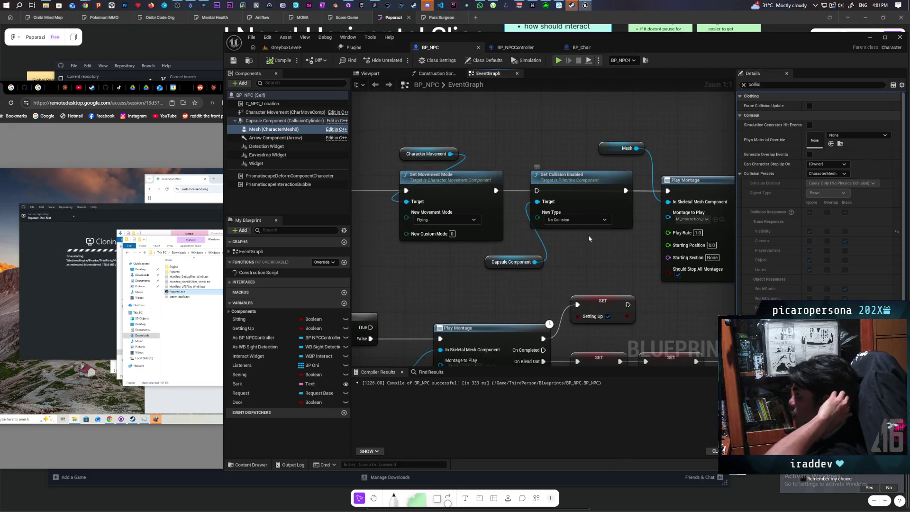
left_click_drag(592, 242, 581, 232)
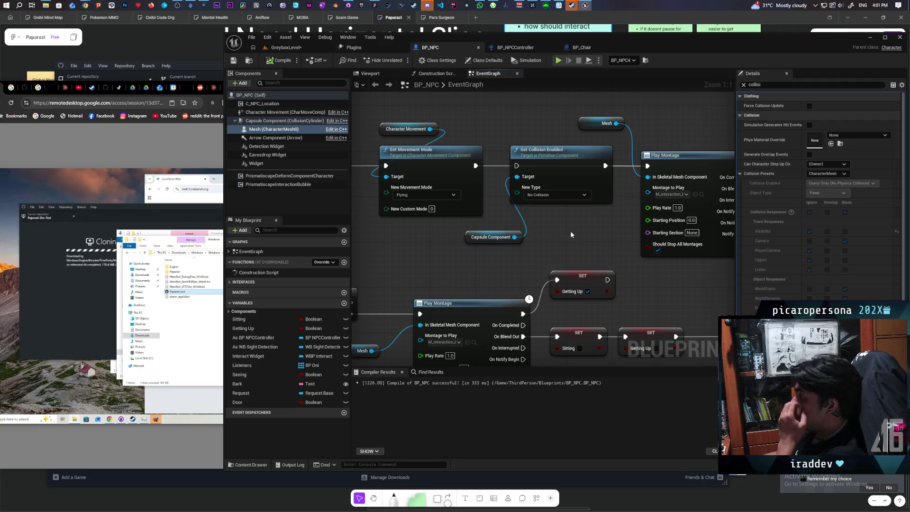
mouse_move(467, 236)
left_mouse_down()
mouse_move(421, 236)
mouse_move(490, 249)
left_mouse_up()
type("set")
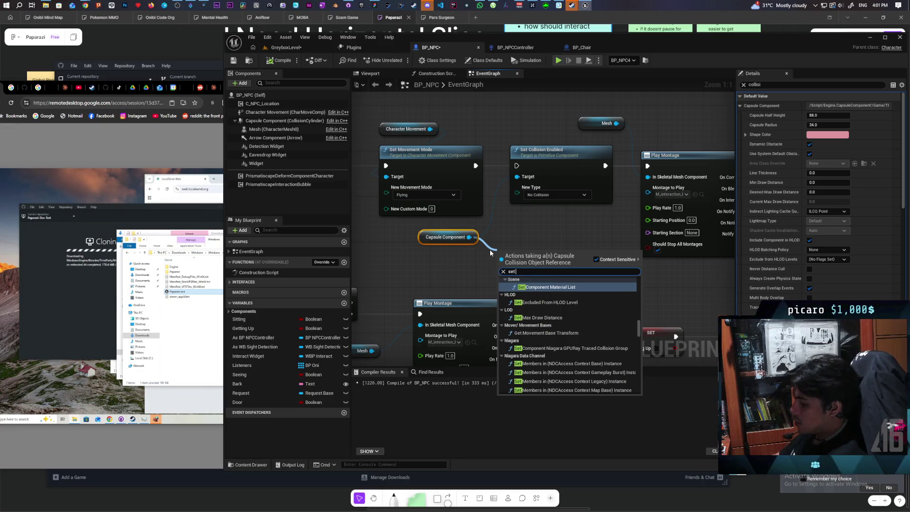
type(" collio")
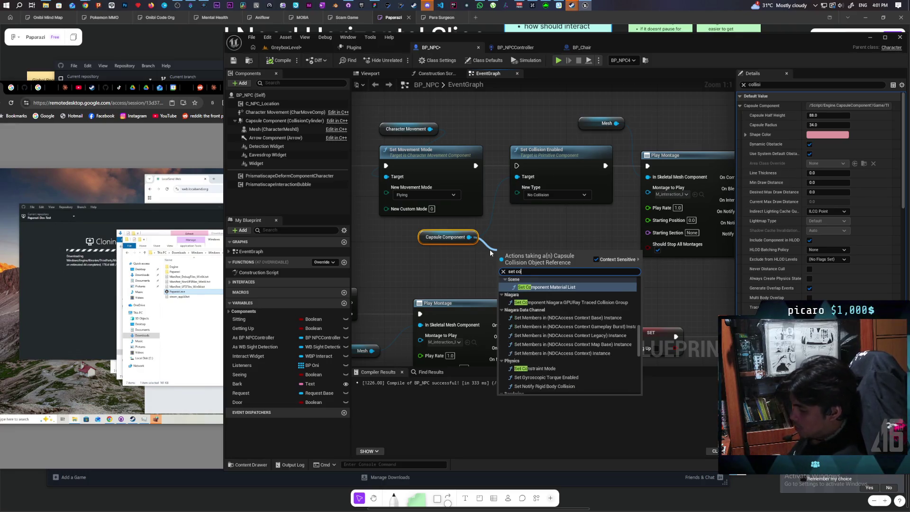
key("BackSpace")
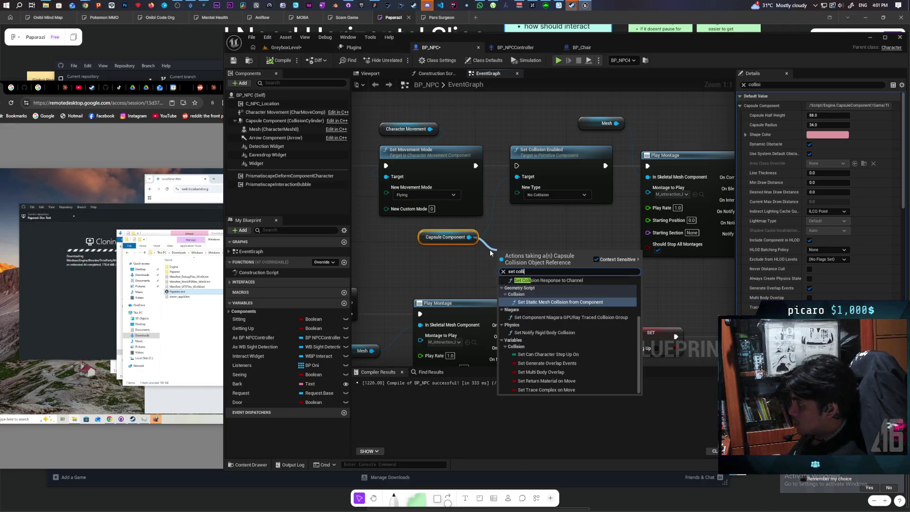
type("sion res")
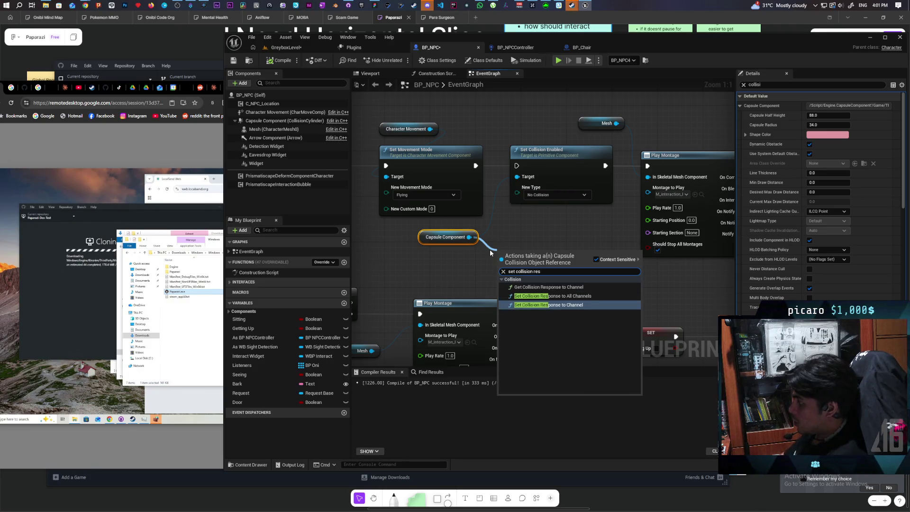
left_click(561, 305)
left_click_drag(555, 257, 555, 216)
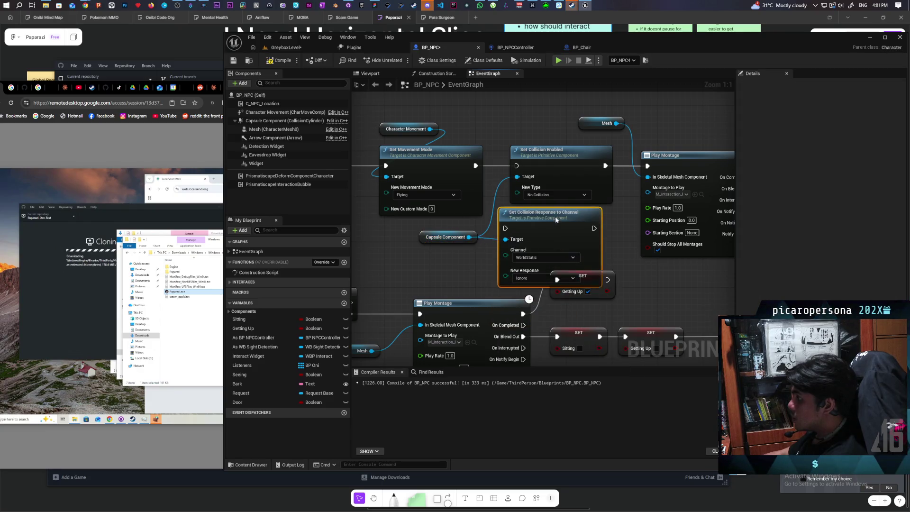
left_click(545, 251)
left_click(527, 337)
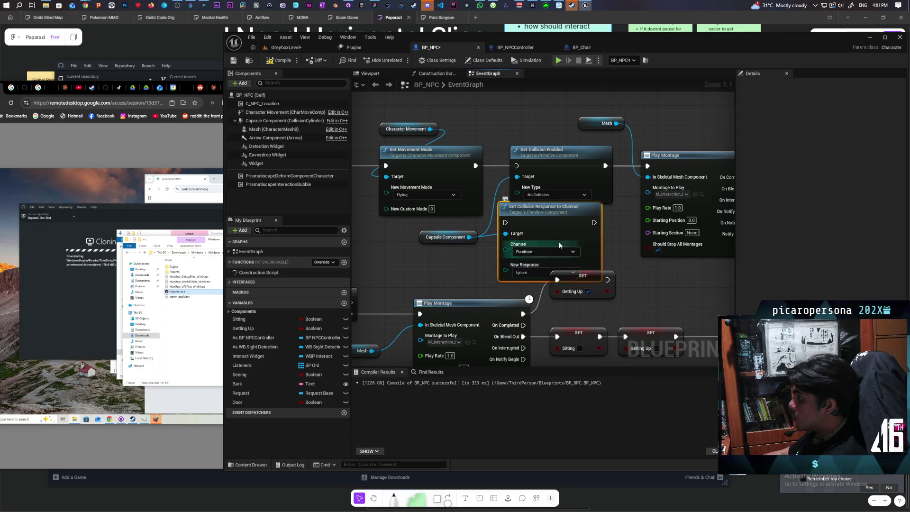
- Wire the new node in place of Set Collision Enabled, delete the old node, compile, and save all
left_click_drag(517, 166, 505, 222)
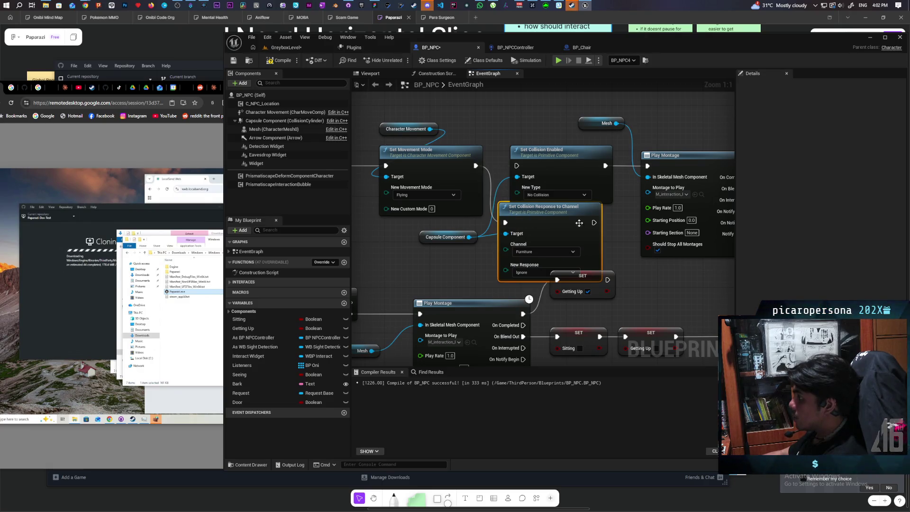
left_click_drag(592, 223, 647, 166)
left_click(562, 189)
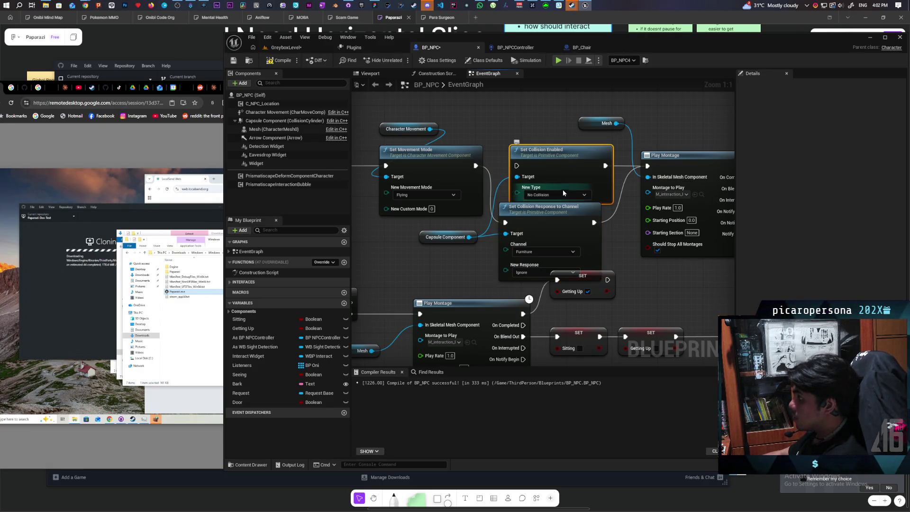
key("Delete")
left_click_drag(550, 220, 561, 163)
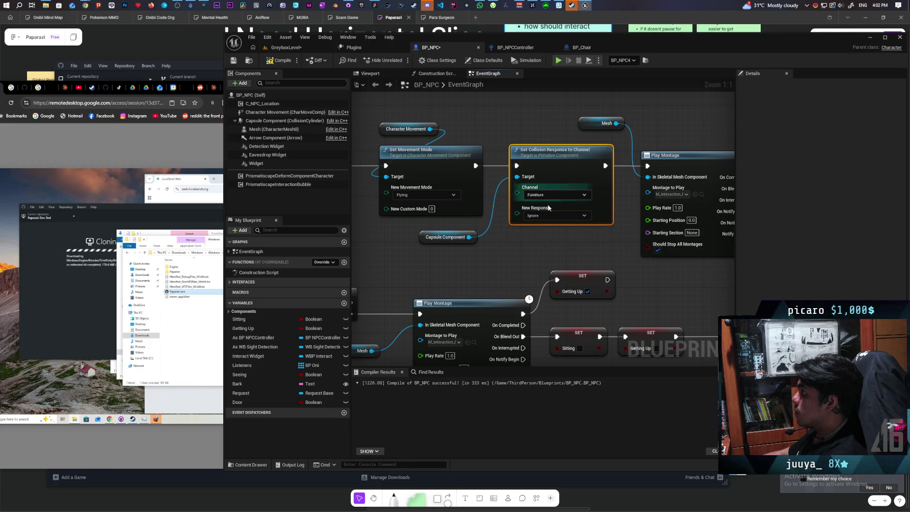
left_click_drag(425, 235, 436, 229)
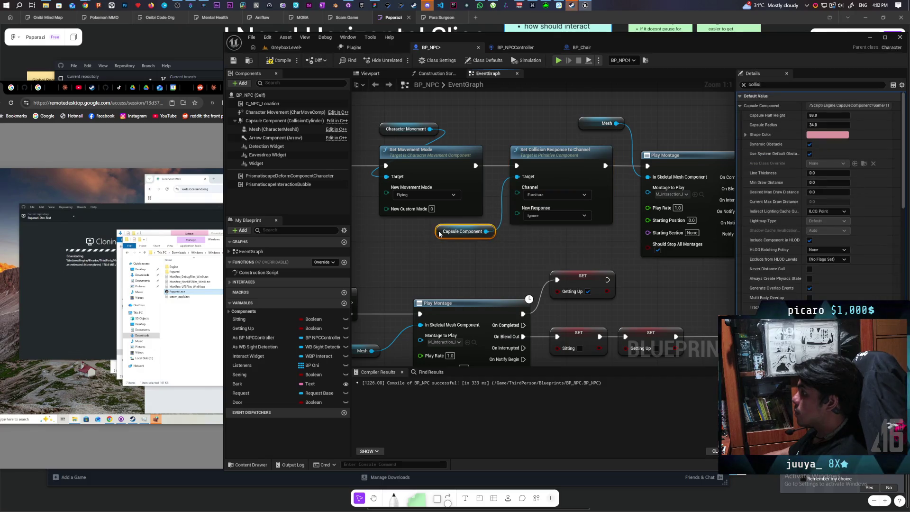
key("F7")
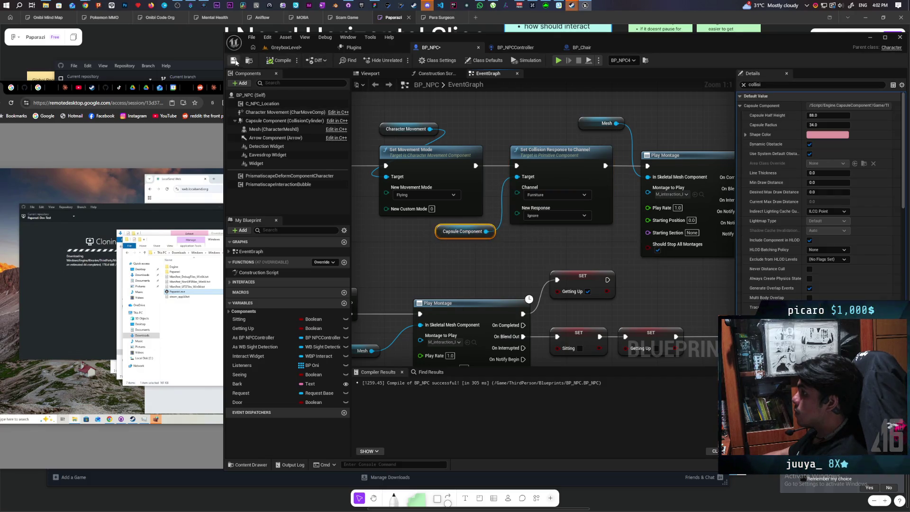
scroll(506, 115, "down", 5)
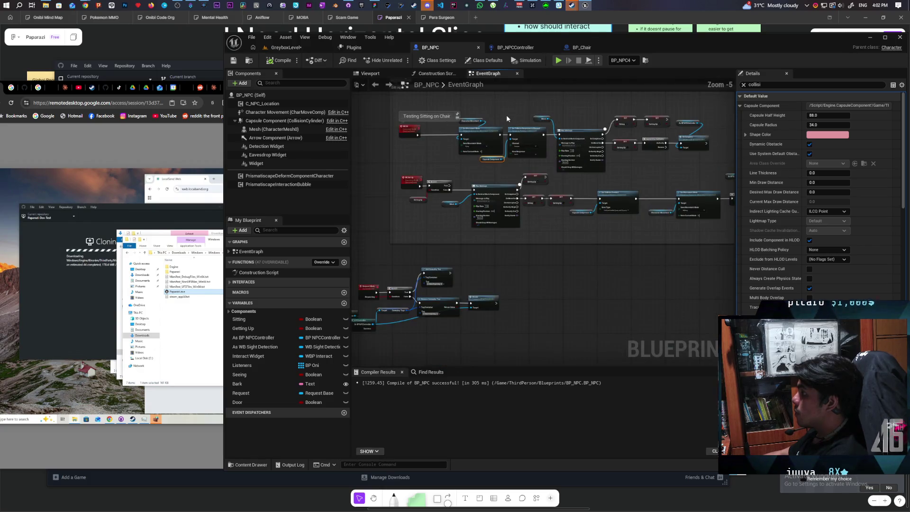
key("ctrl+shift+s")
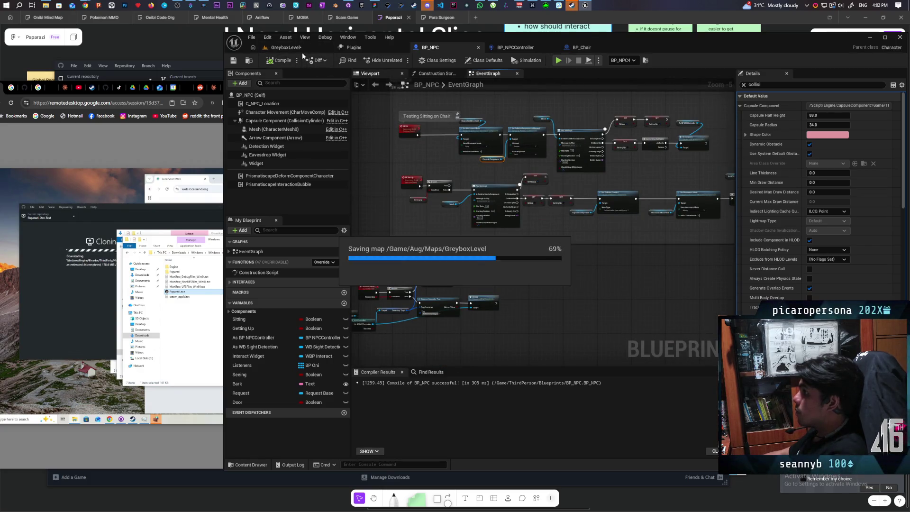
- Start playing GreyboxLevel and walk the cat through the grass to the bench NPC
left_click(304, 51)
left_click(400, 61)
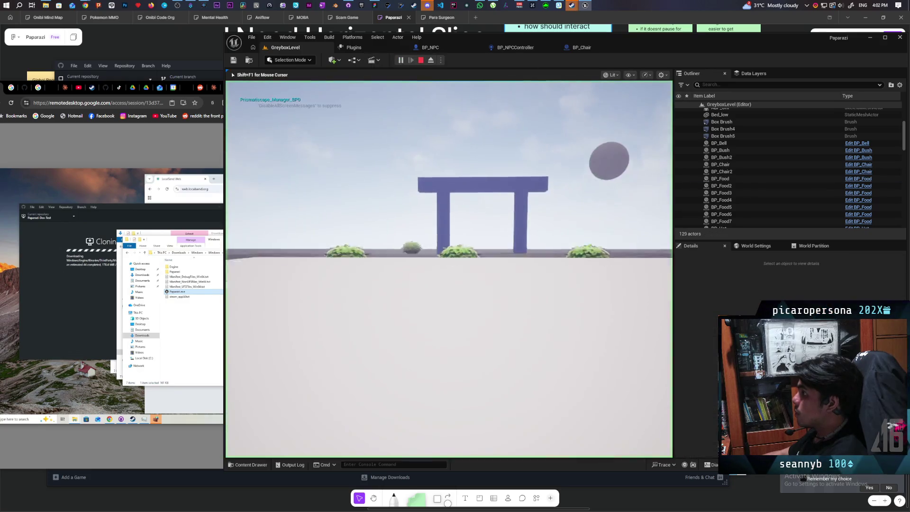
key("w")
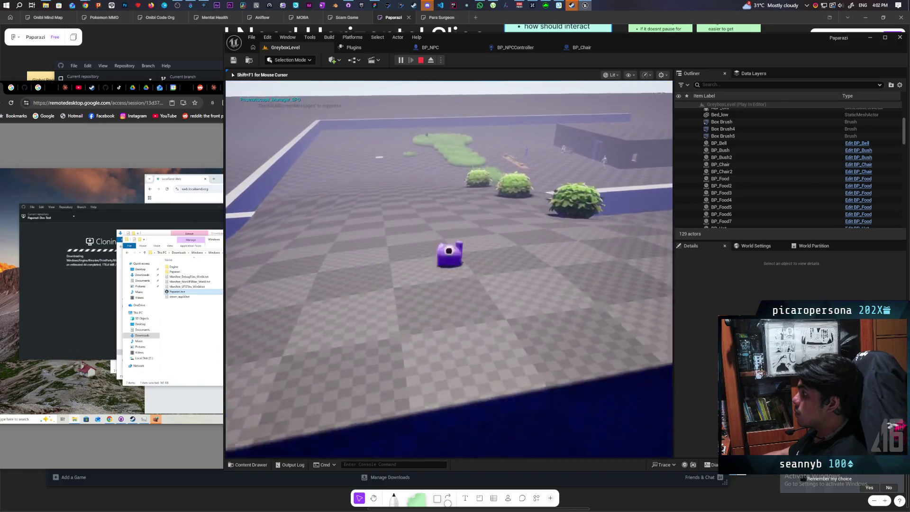
key("space")
key("a")
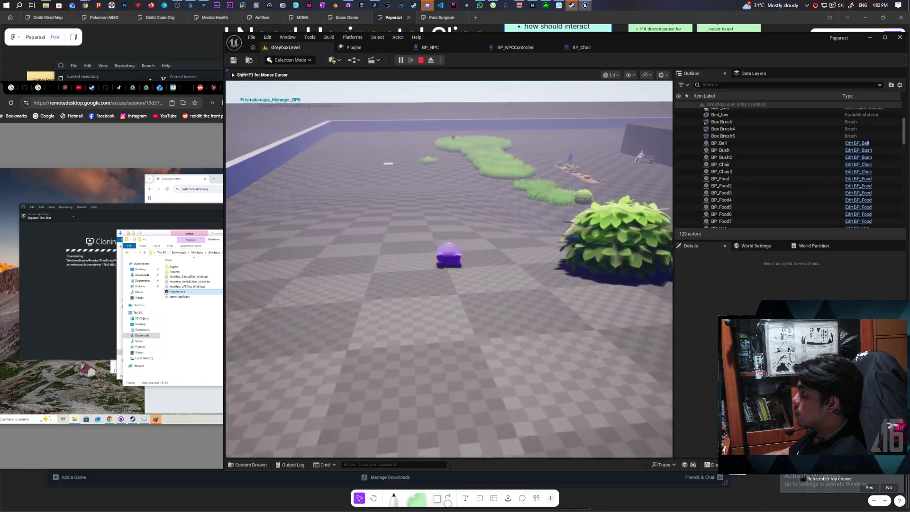
key("w")
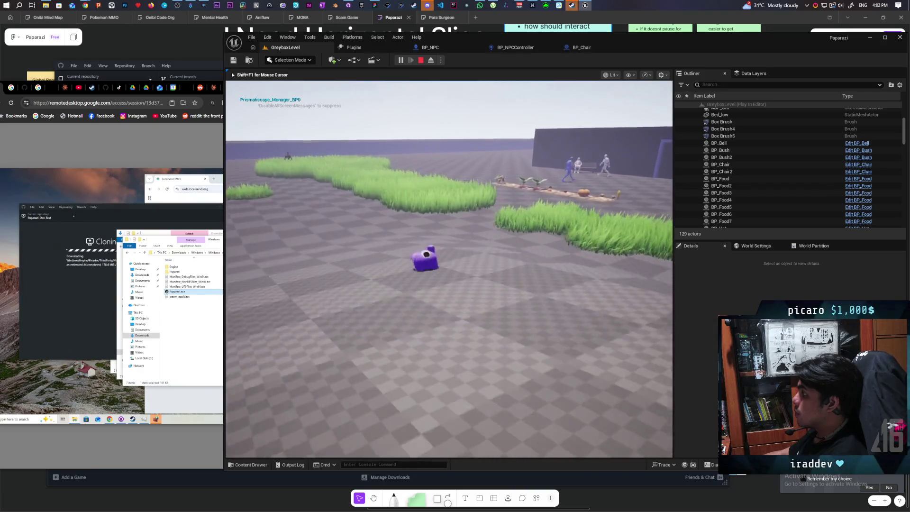
key("w")
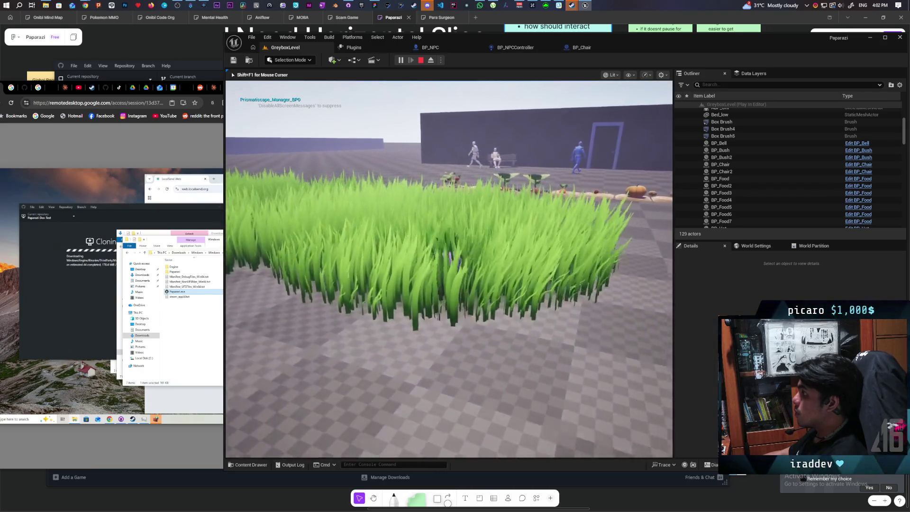
key("w")
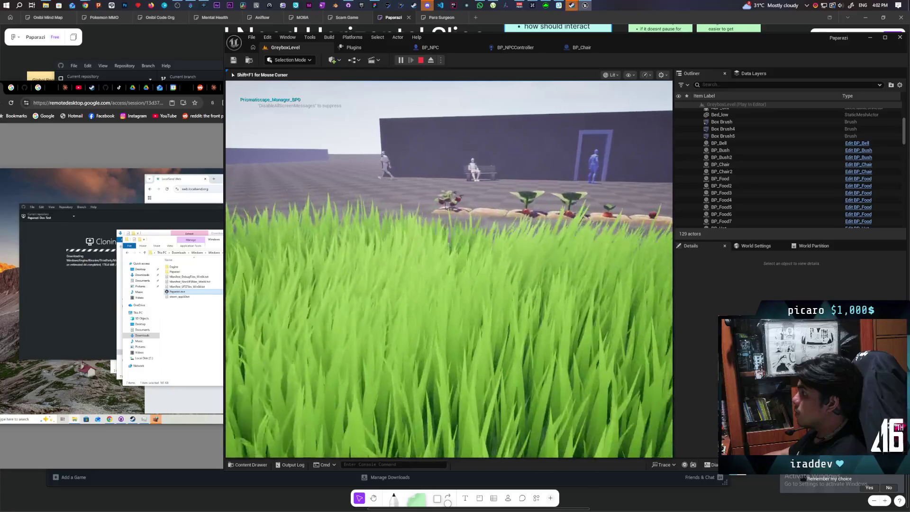
key("w")
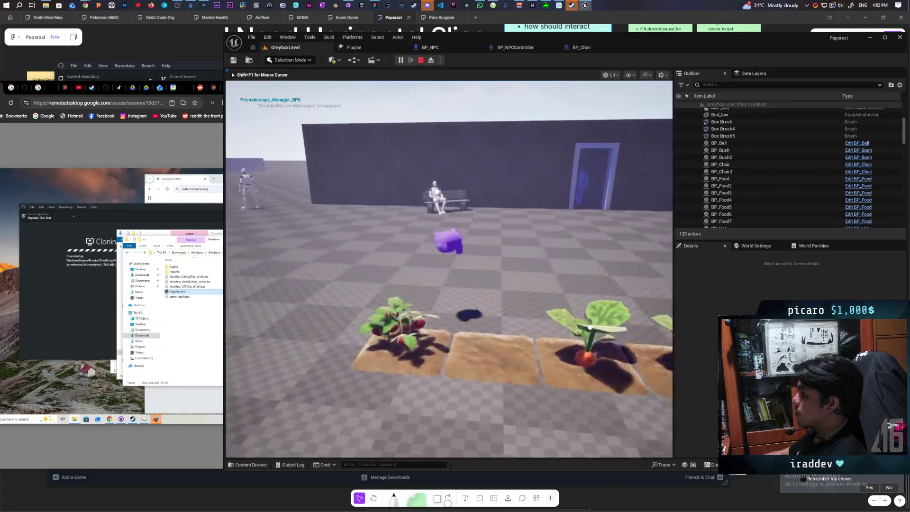
key("w")
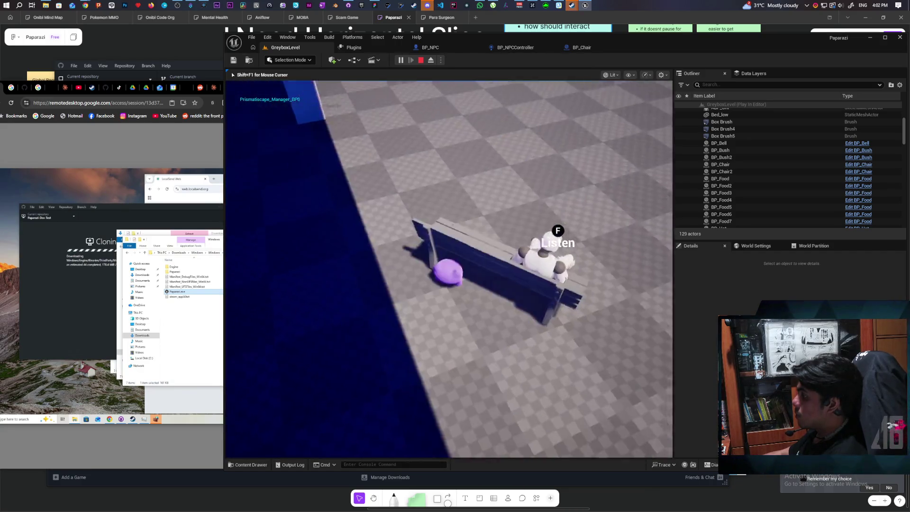
- Circle and re-approach the bench NPC to check the F Listen prompt and speech bubble, then stop play
key("w")
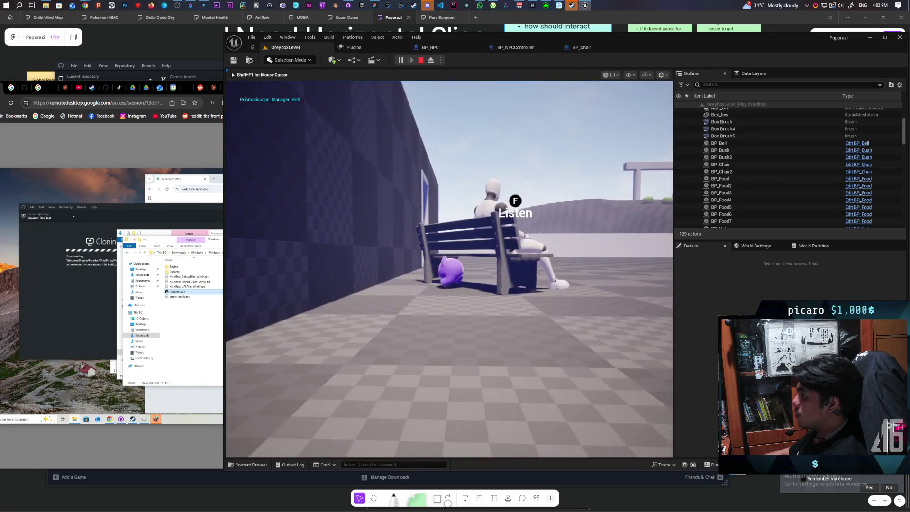
key("w")
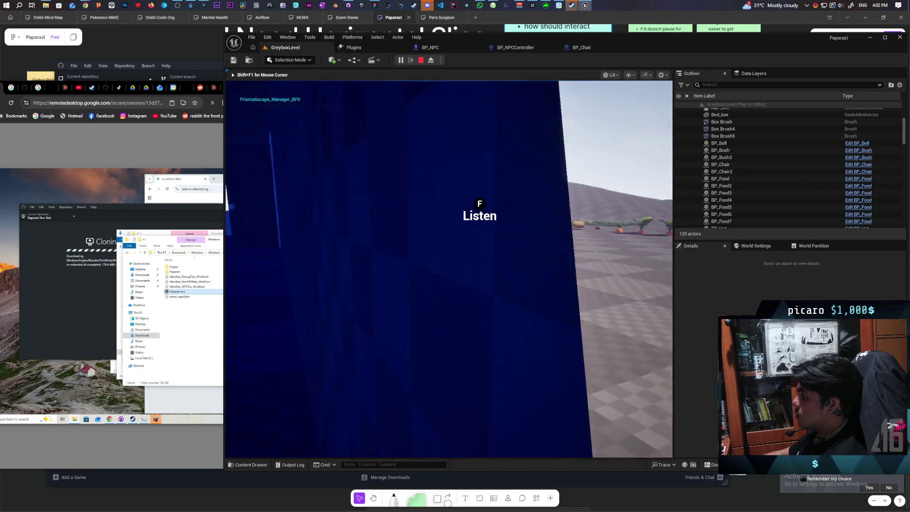
key("a")
key("a")
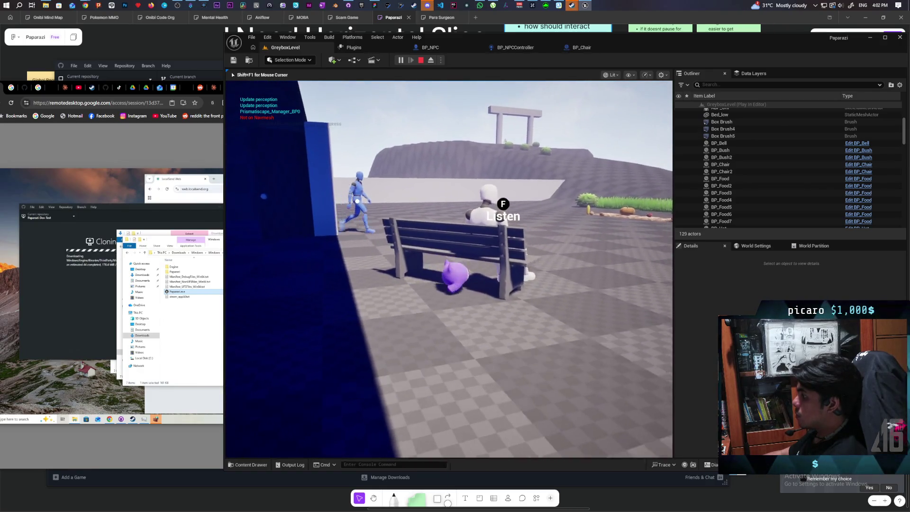
key("w")
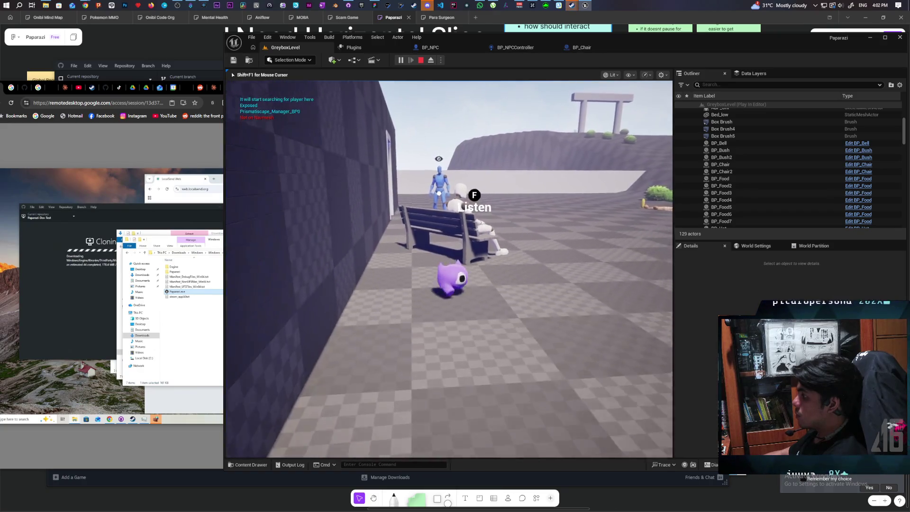
key("w")
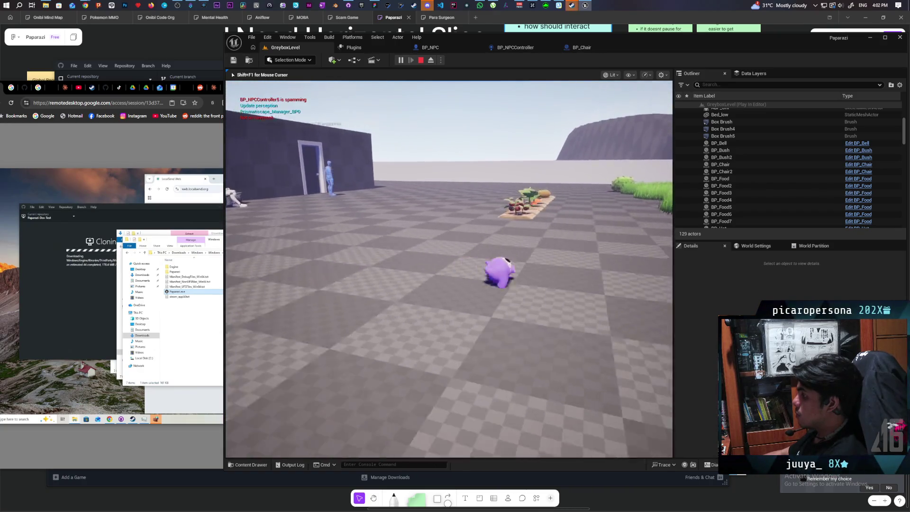
key("s")
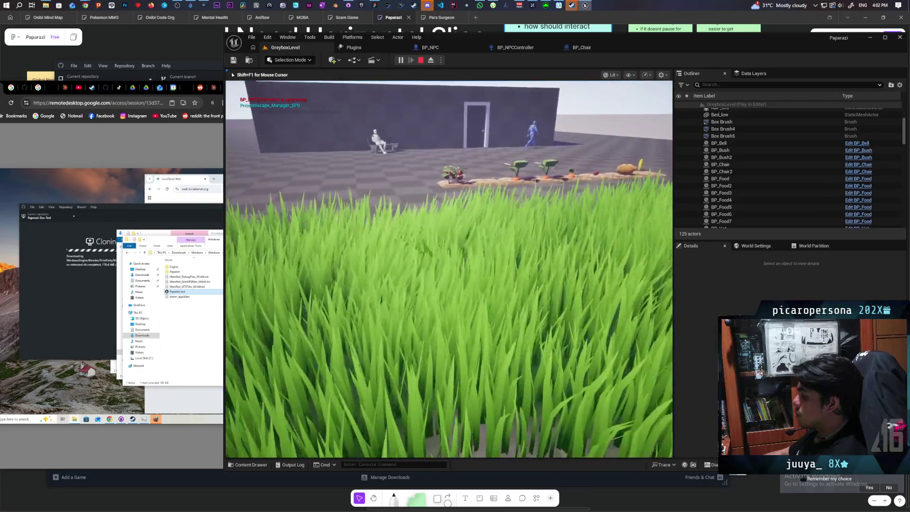
key("w")
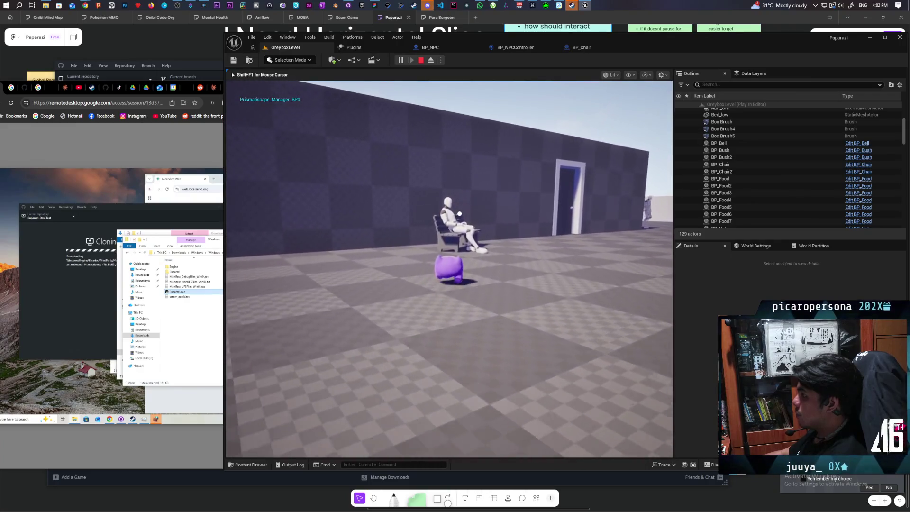
key("s")
key("w")
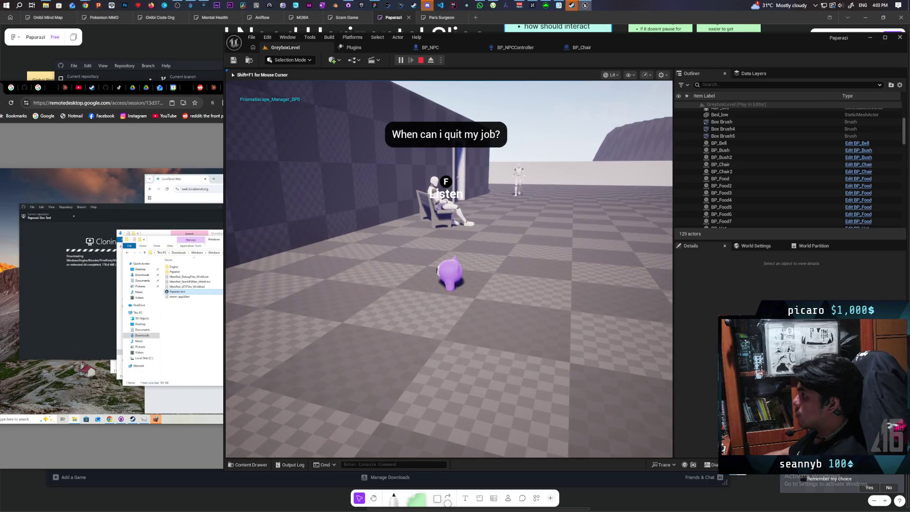
key("d")
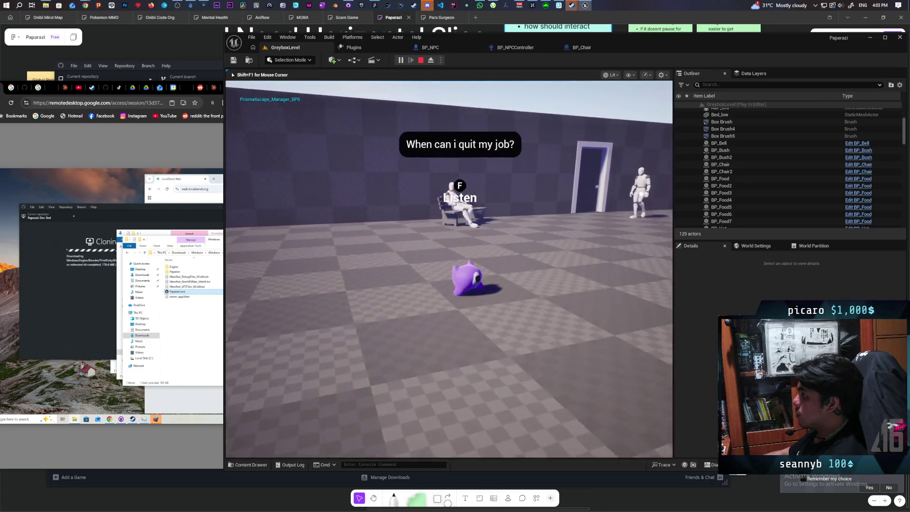
key("d")
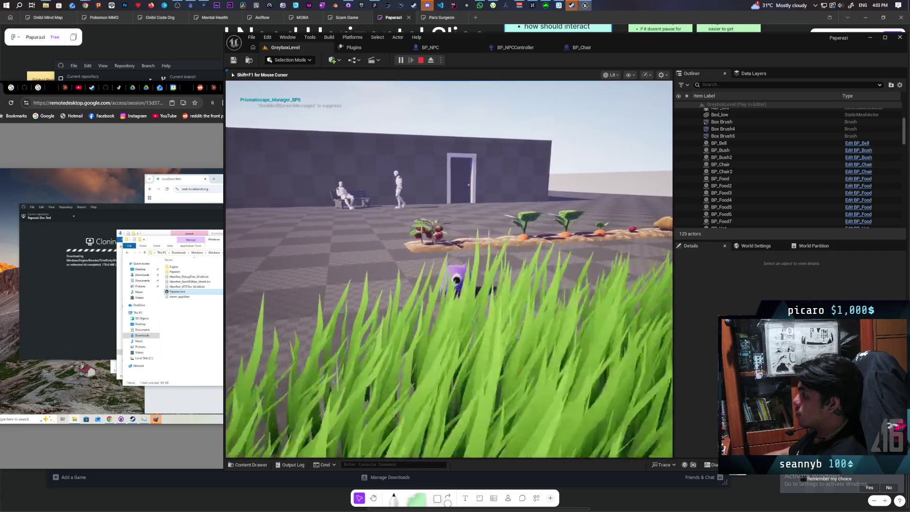
key("Escape")
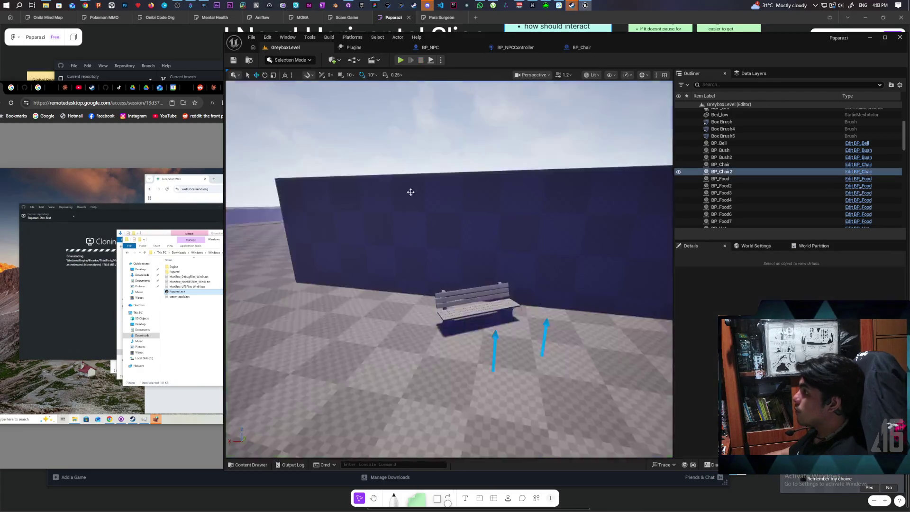
- Switch to the BP_NPC Blueprint and select its Eavesdrop Widget component
left_click(443, 49)
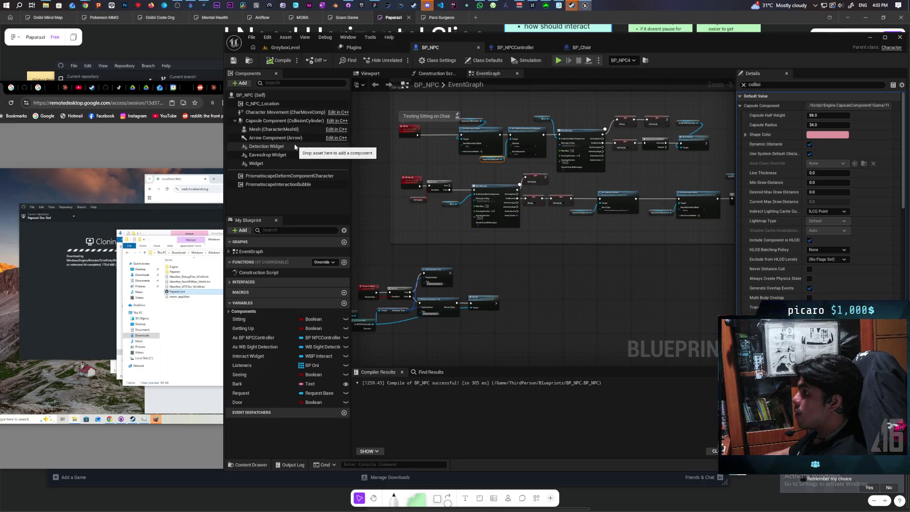
left_click(292, 156)
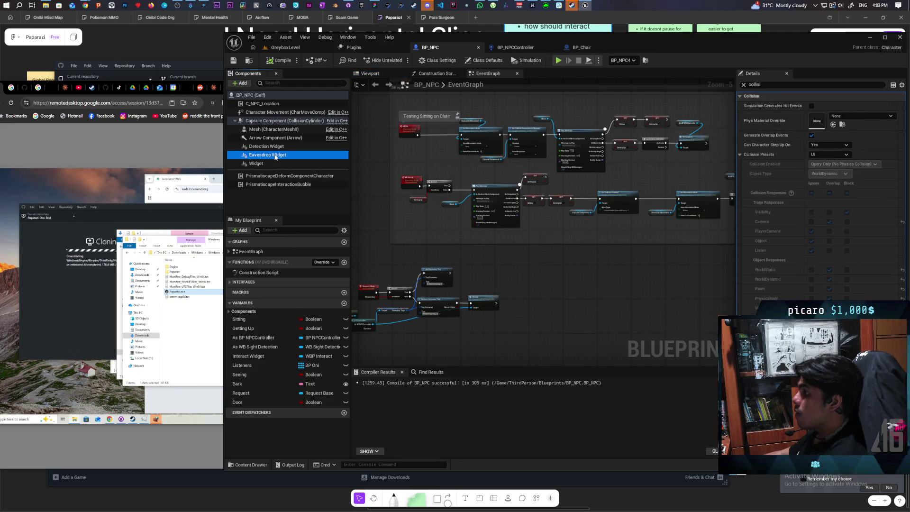
- In the Viewport tab, drag Eavesdrop Widget onto Mesh (CharacterMesh0) and clear the Details filter
left_click(381, 75)
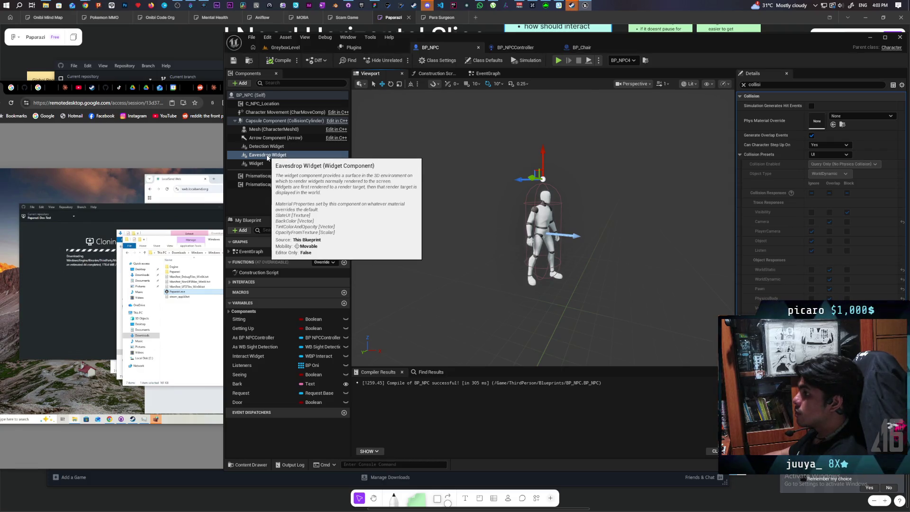
left_click_drag(268, 157, 274, 128)
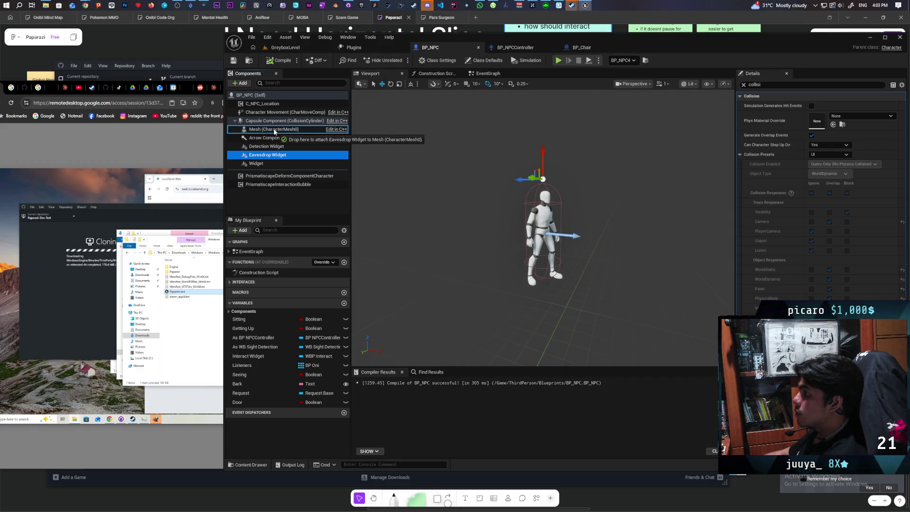
left_click_drag(274, 129, 274, 129)
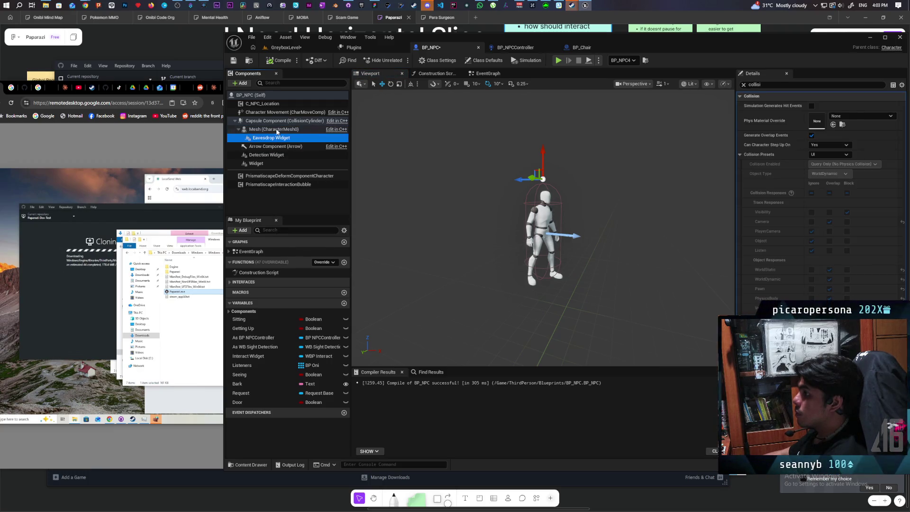
left_click(274, 129)
left_click(276, 137)
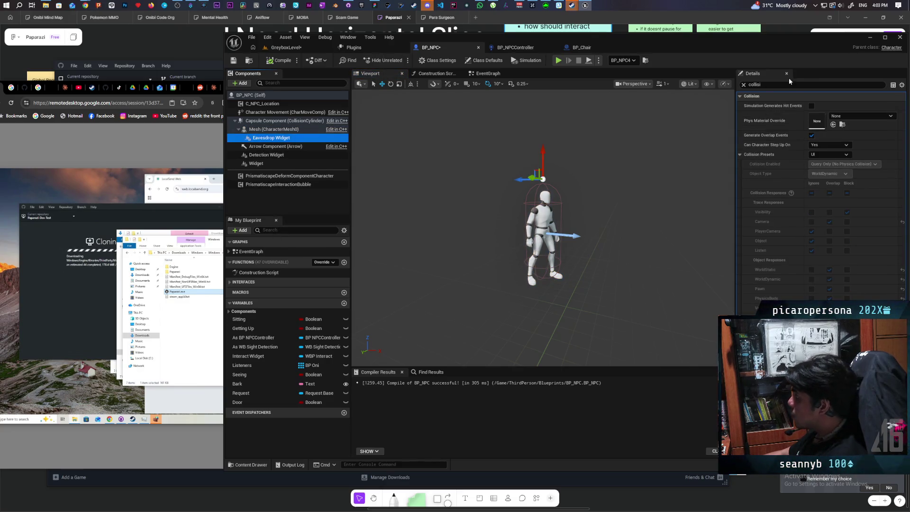
left_click(743, 85)
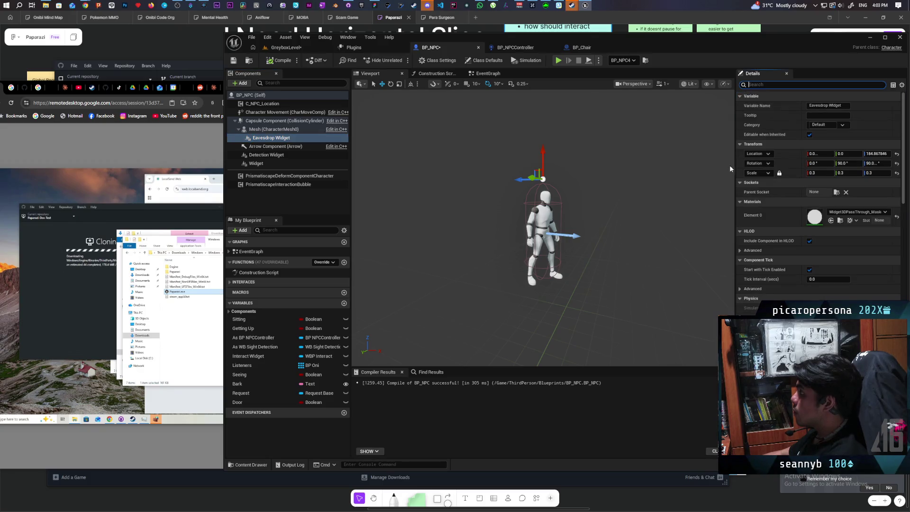
- Try neck_01, then root, then spine_01 as the Eavesdrop Widget's Parent Socket bone
left_click(836, 193)
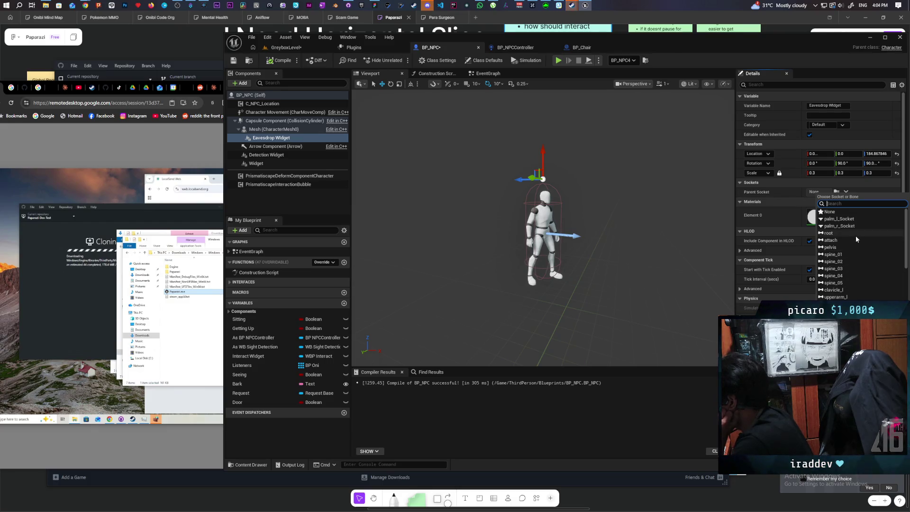
scroll(854, 235, "down", 5)
scroll(856, 250, "down", 10)
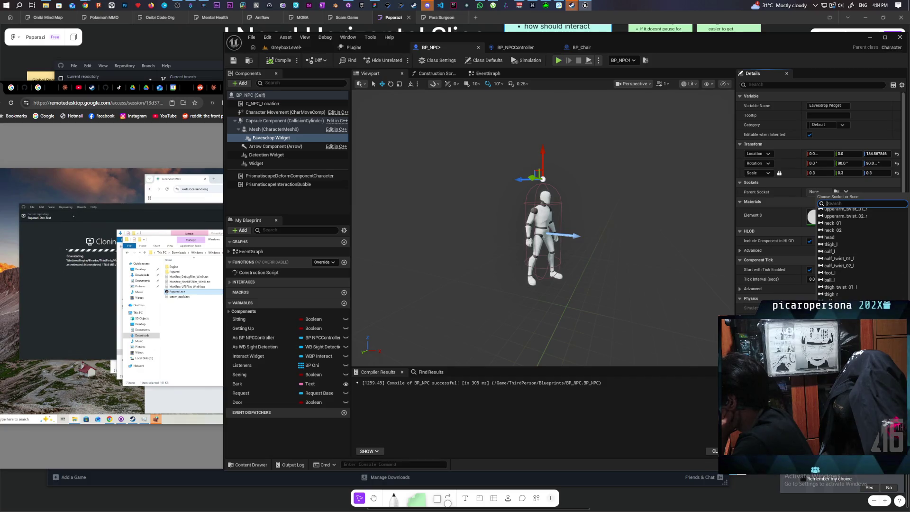
scroll(865, 299, "up", 2)
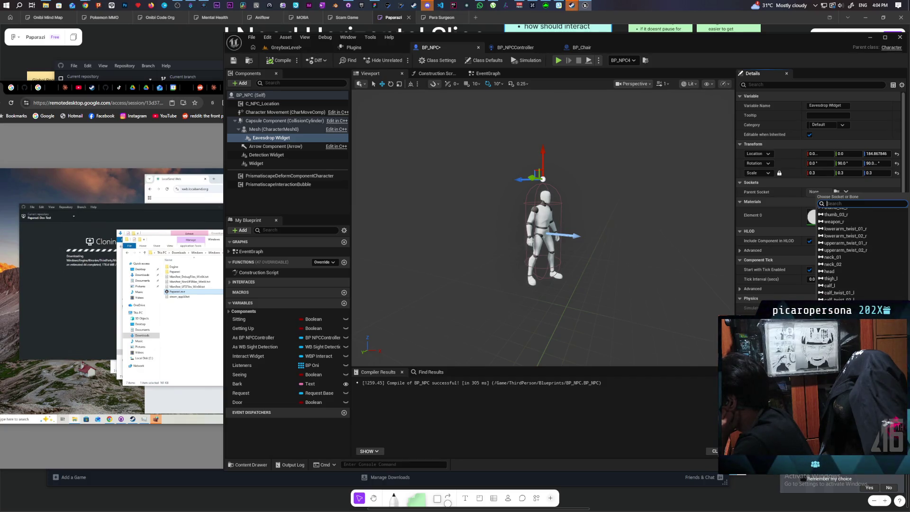
left_click(859, 257)
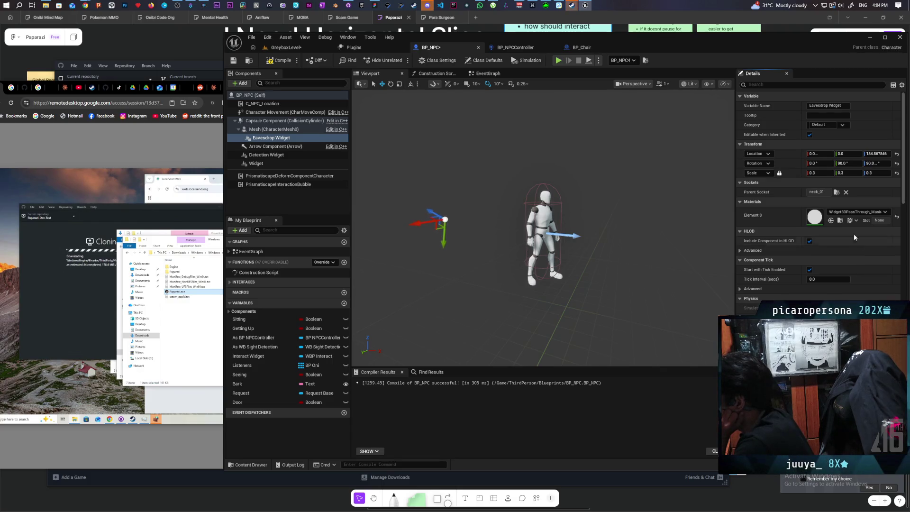
left_click(838, 192)
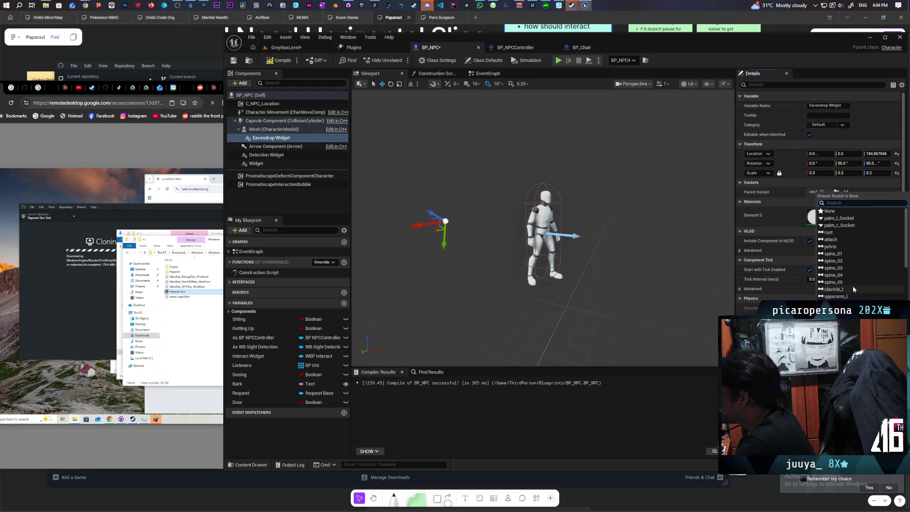
left_click(840, 232)
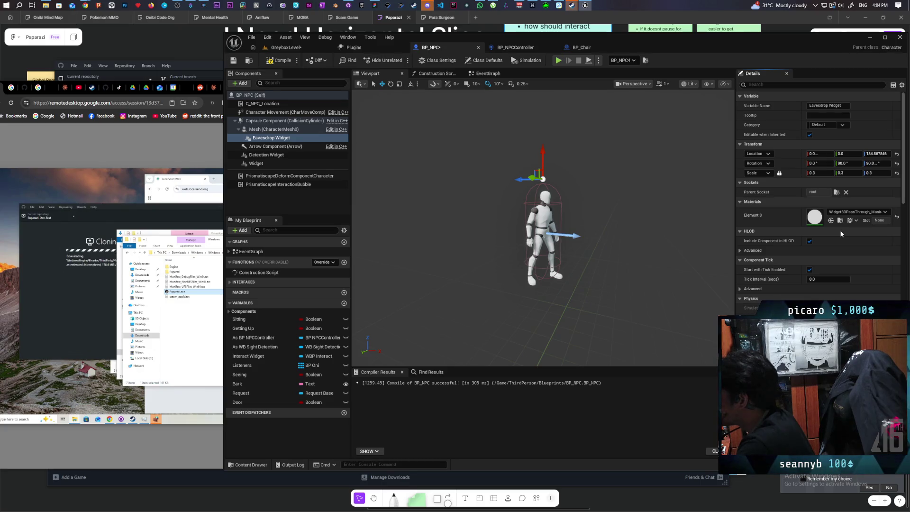
left_click(846, 193)
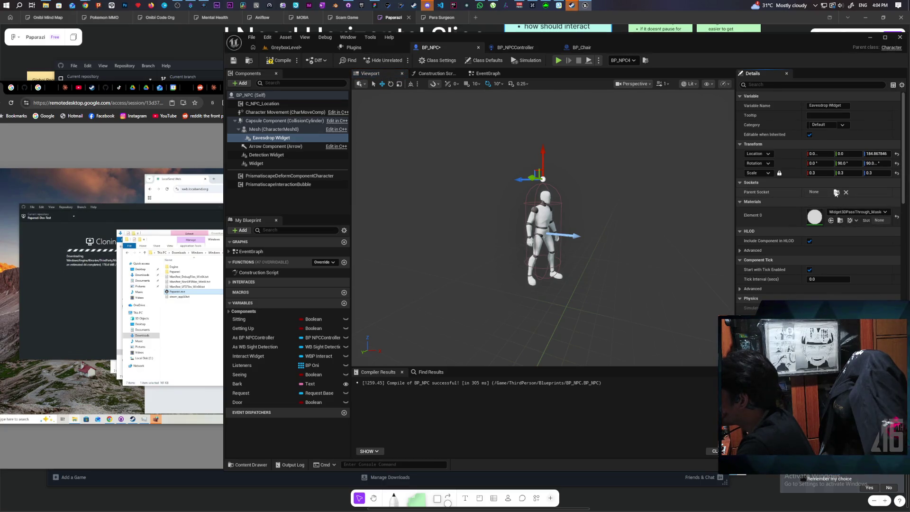
left_click(836, 192)
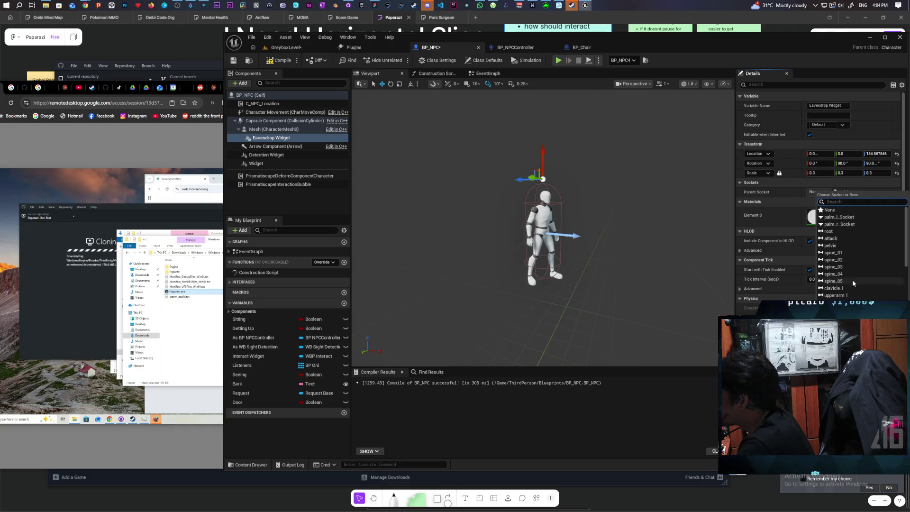
left_click(843, 251)
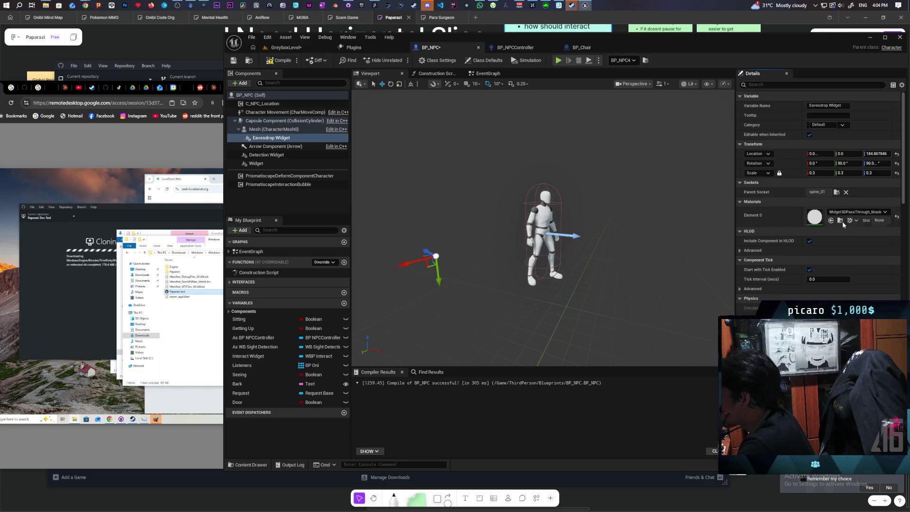
left_click(836, 192)
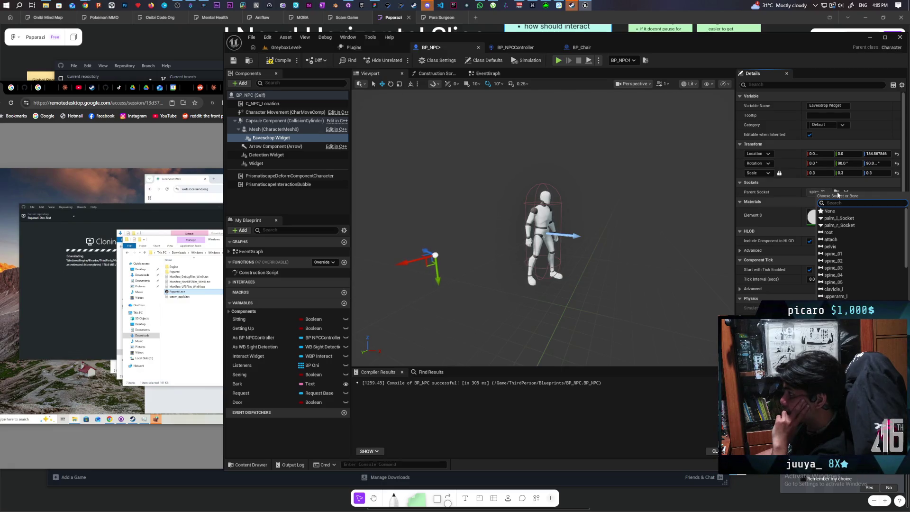
- Set the Eavesdrop Widget's Parent Socket to head, keeping its rotation, then select Mesh (CharacterMesh0)
scroll(852, 298, "down", 2)
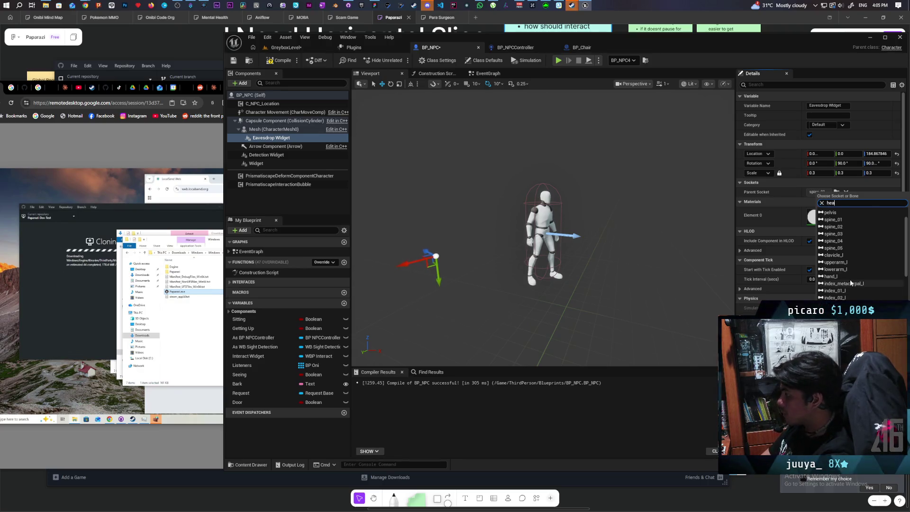
type("head")
key("Return")
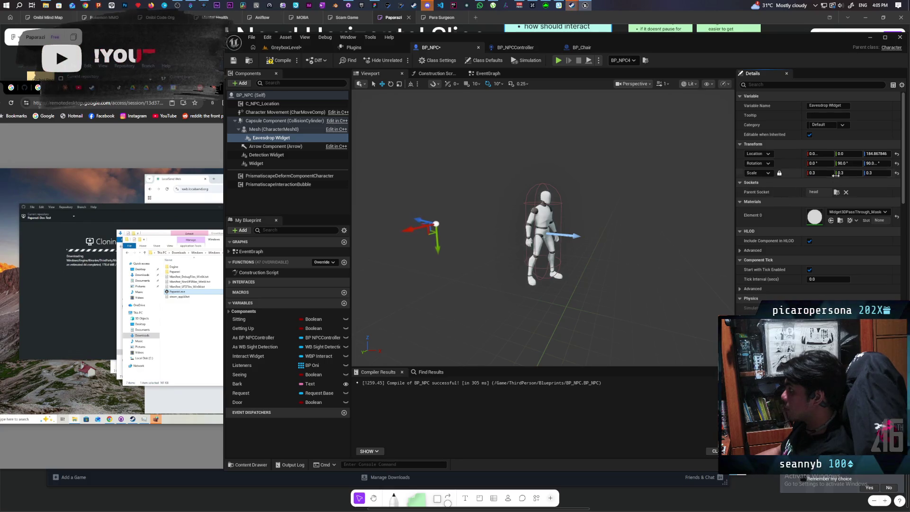
left_click(896, 164)
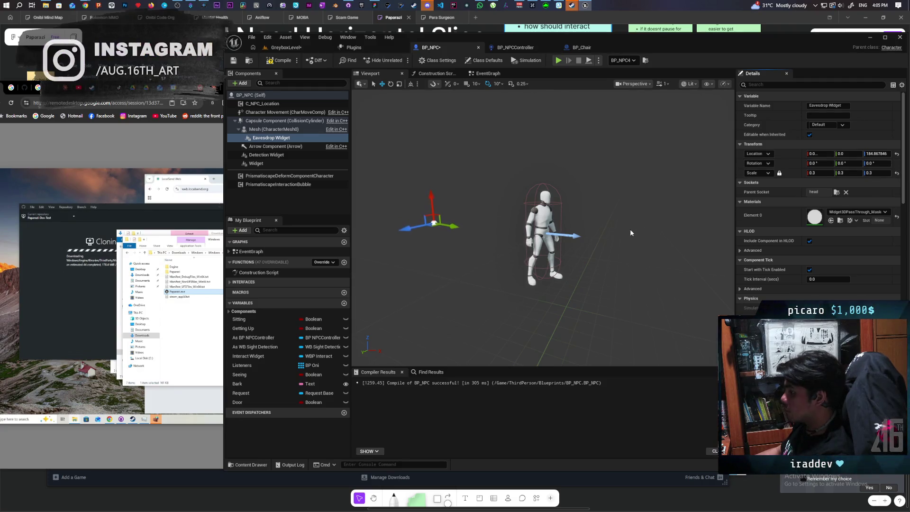
key("ctrl+z")
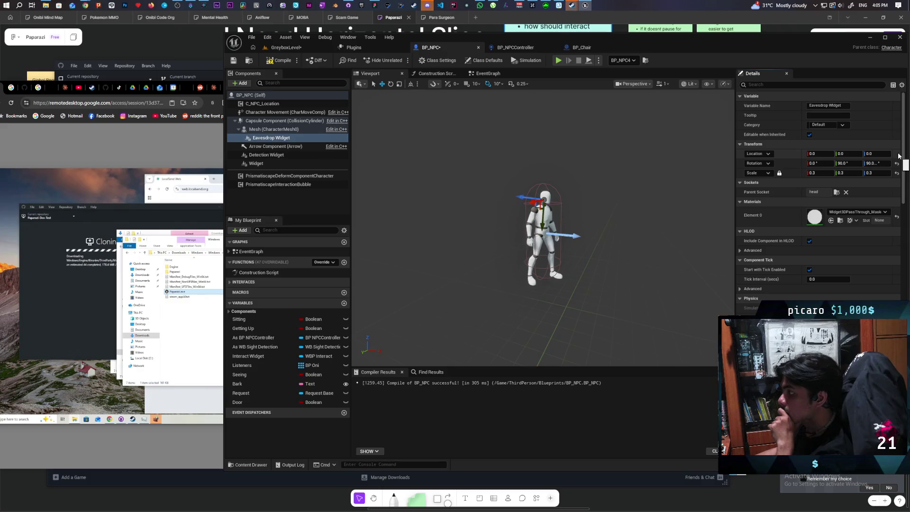
scroll(599, 197, "up", 5)
scroll(599, 197, "down", 3)
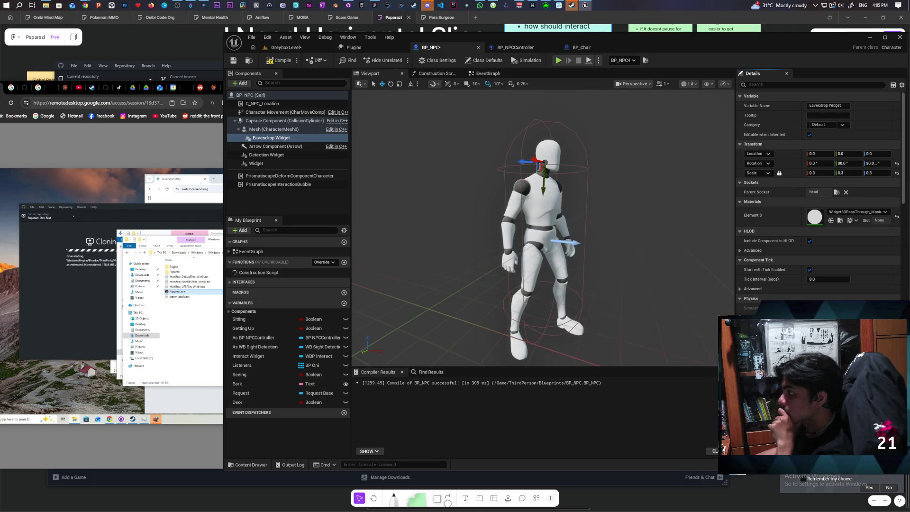
scroll(559, 236, "up", 2)
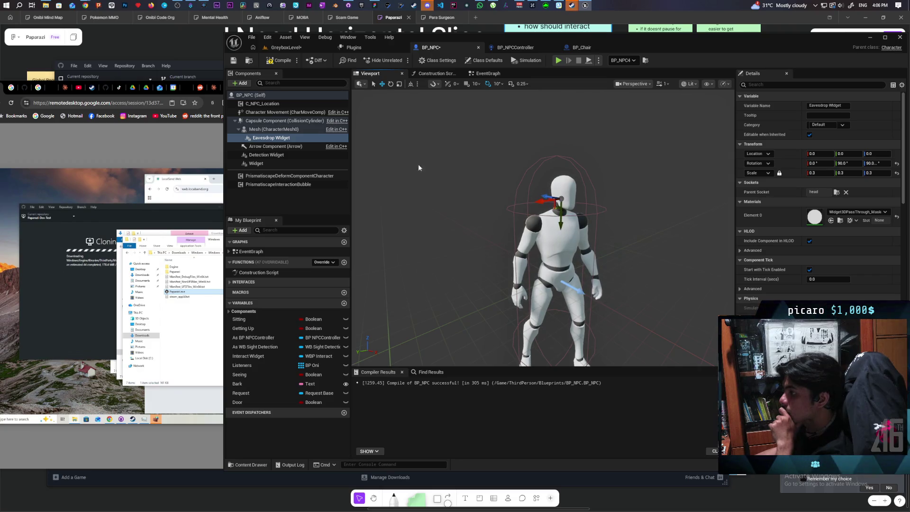
left_click(263, 132)
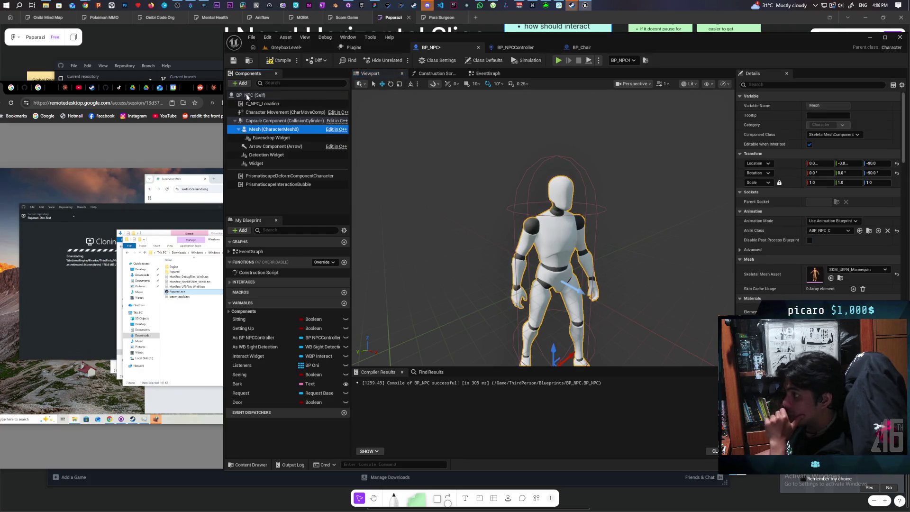
left_click(240, 83)
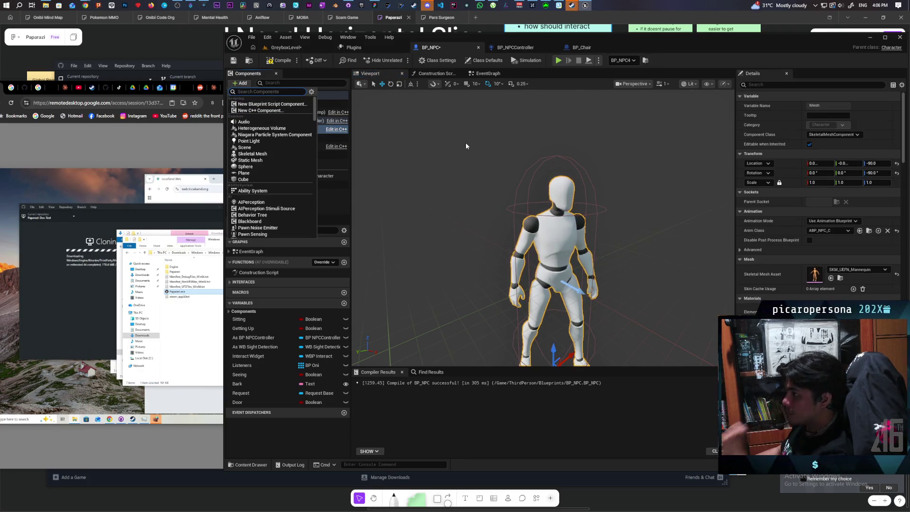
- Add a SpringArm under Mesh, nest Eavesdrop Widget under it, and socket the SpringArm to head
type("spring")
key("Return")
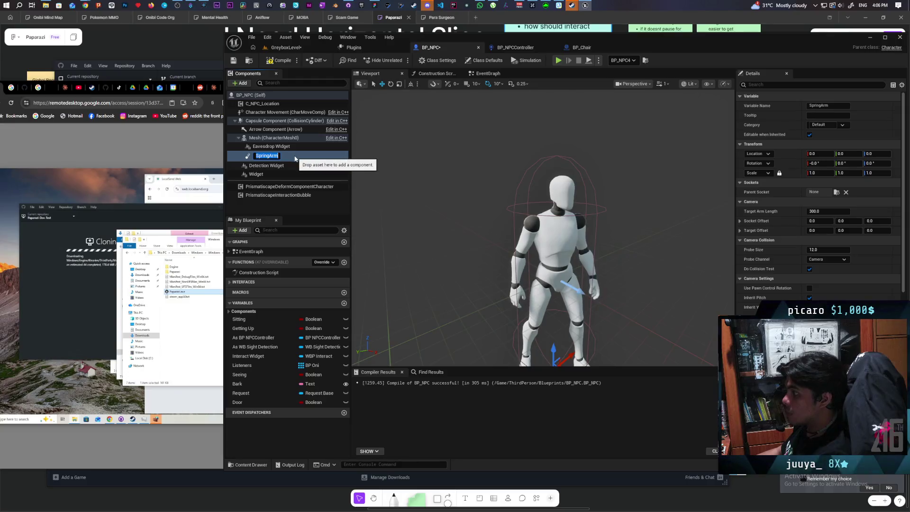
left_click_drag(270, 147, 266, 153)
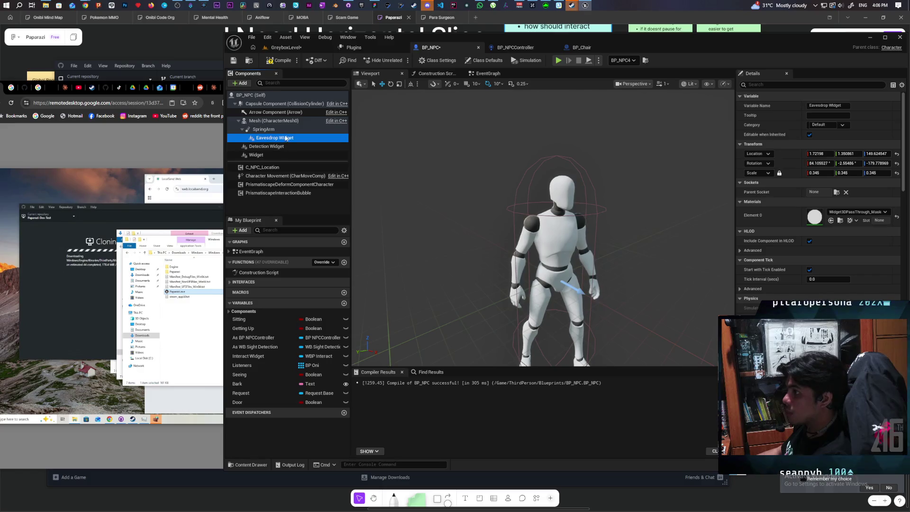
left_click(263, 129)
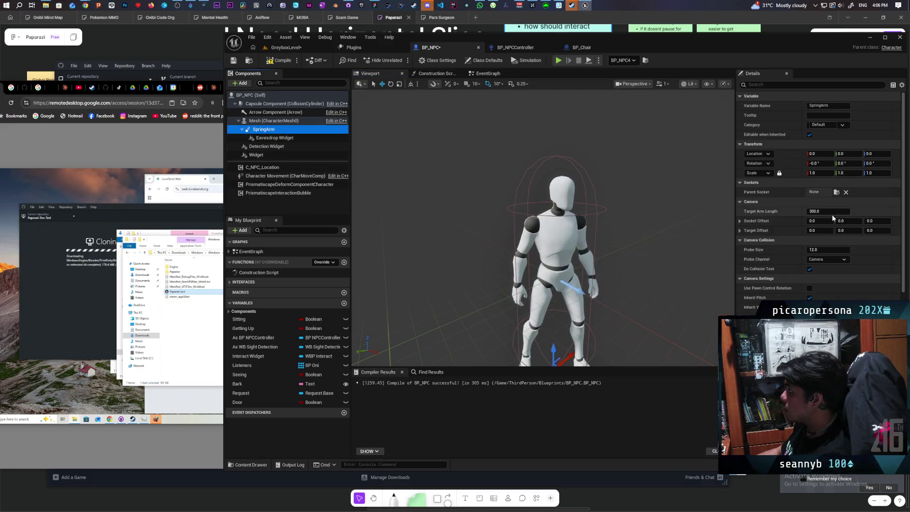
left_click(836, 192)
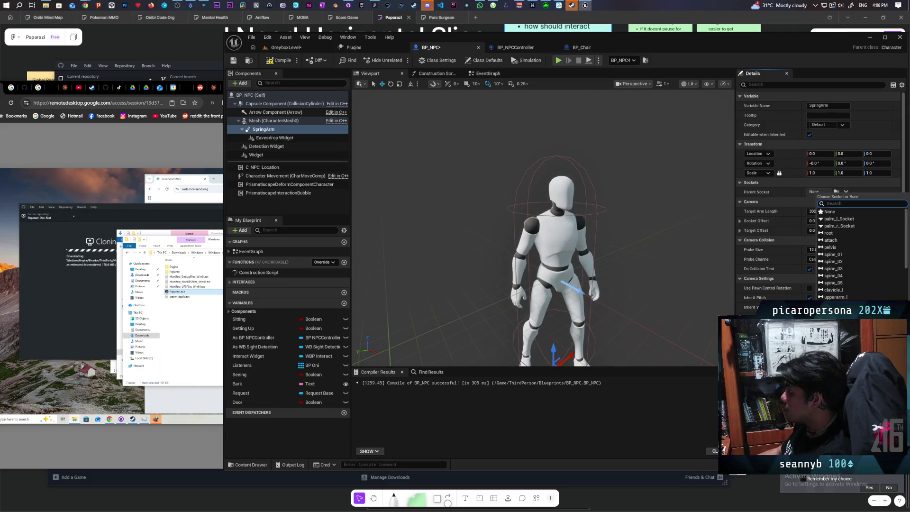
type("head")
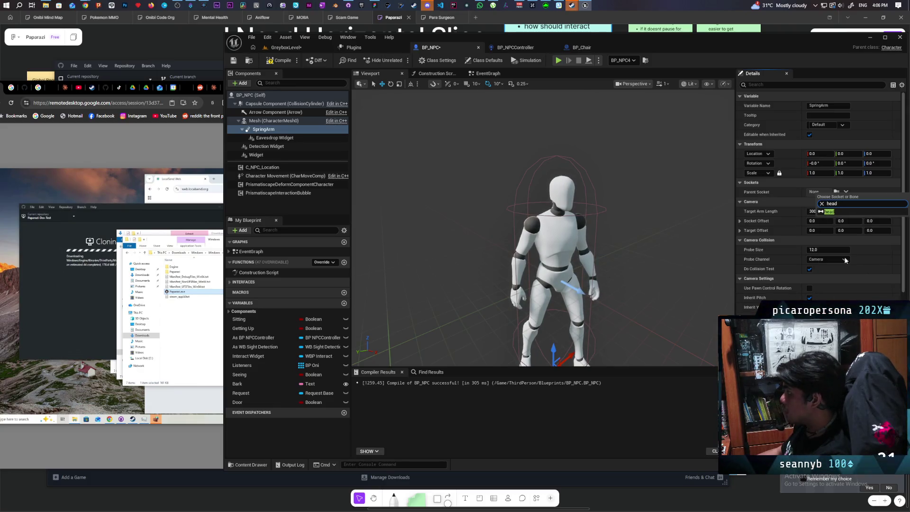
left_click(833, 211)
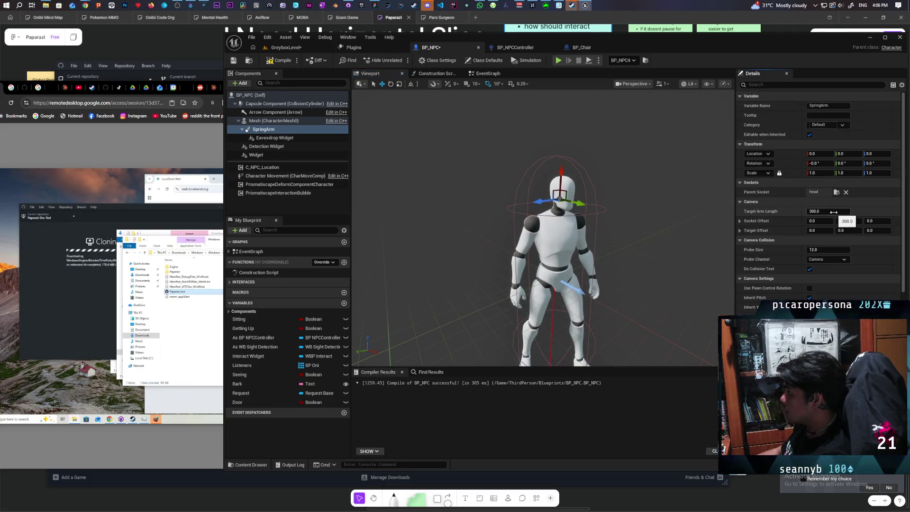
- Reset the Eavesdrop Widget's location and rotation to zero
left_click(282, 138)
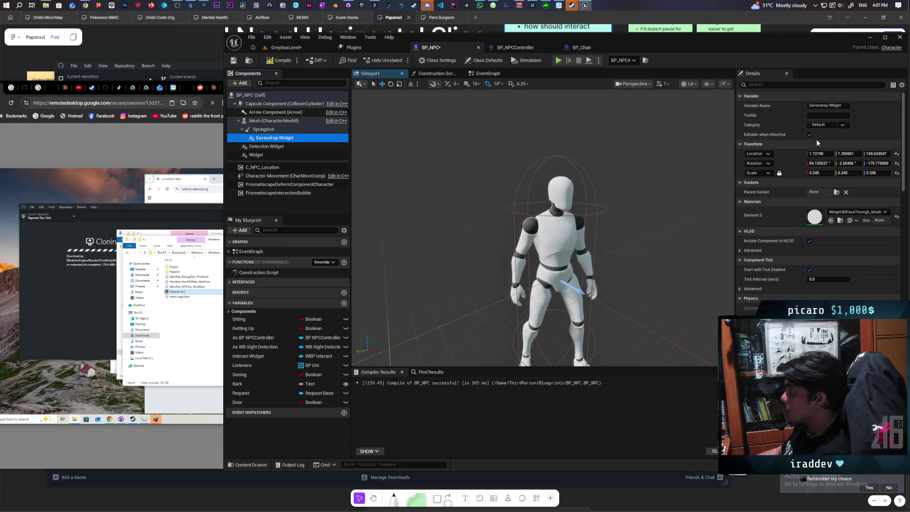
left_click(896, 154)
left_click(896, 163)
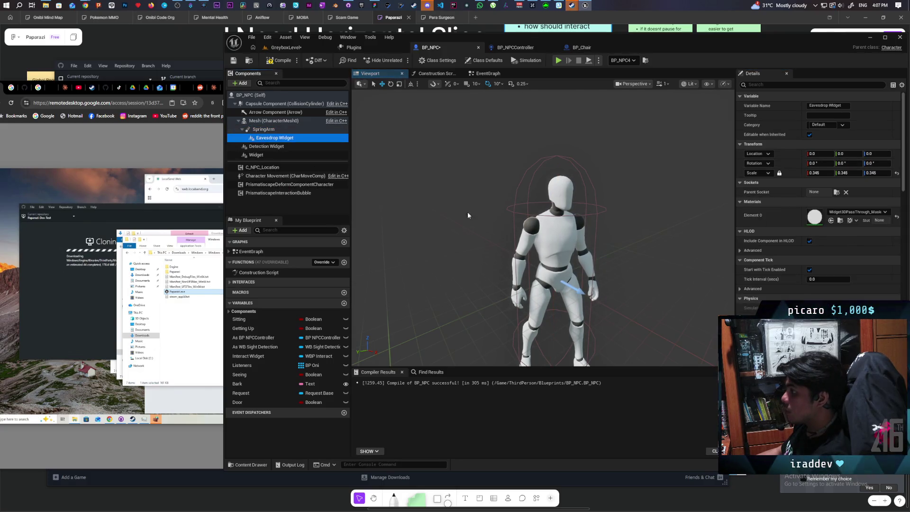
mouse_move(467, 212)
left_mouse_down()
mouse_move(467, 199)
mouse_move(468, 246)
mouse_move(467, 219)
left_mouse_up()
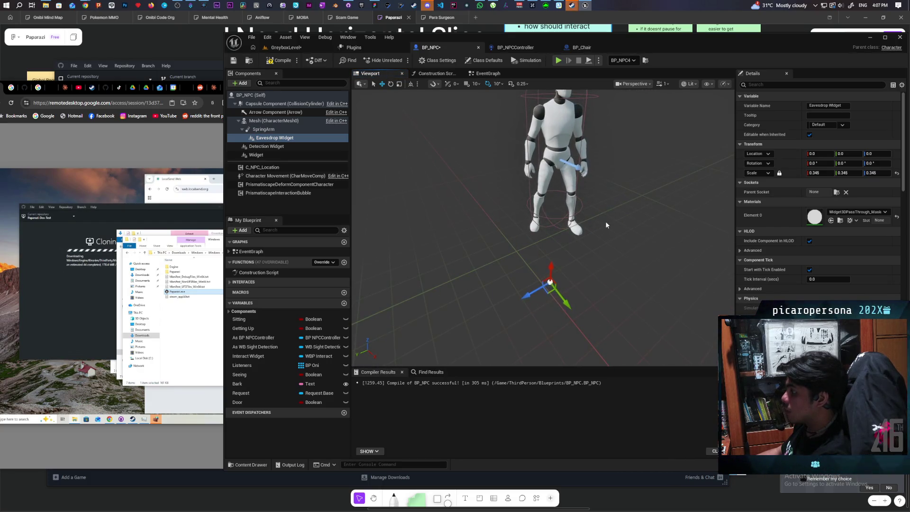
scroll(607, 220, "up", 1)
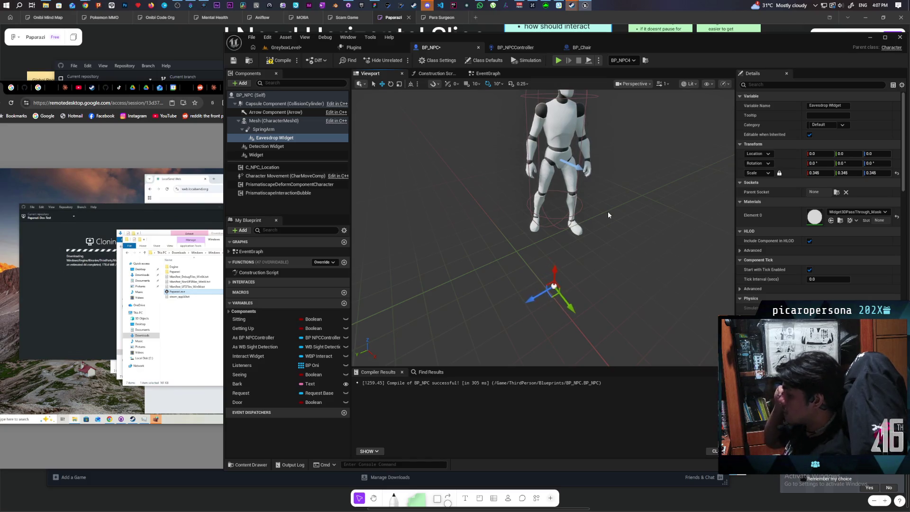
scroll(607, 214, "down", 1)
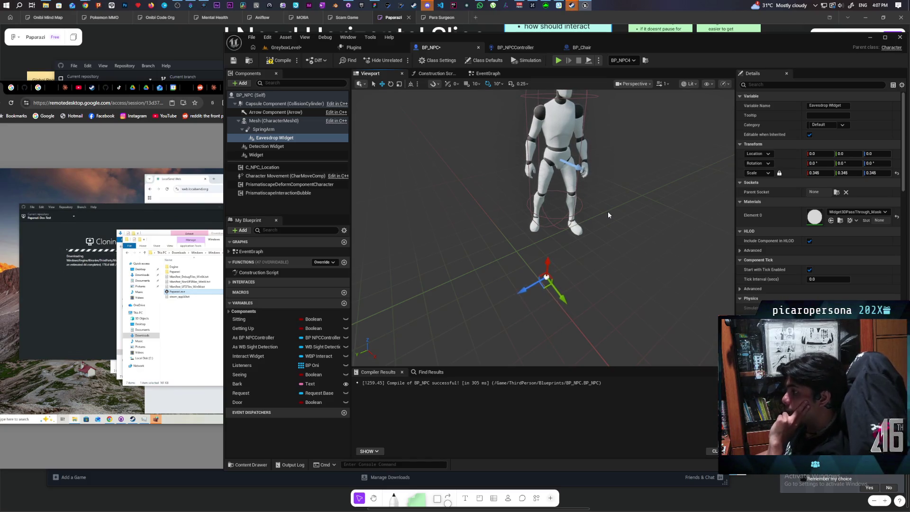
left_click(836, 192)
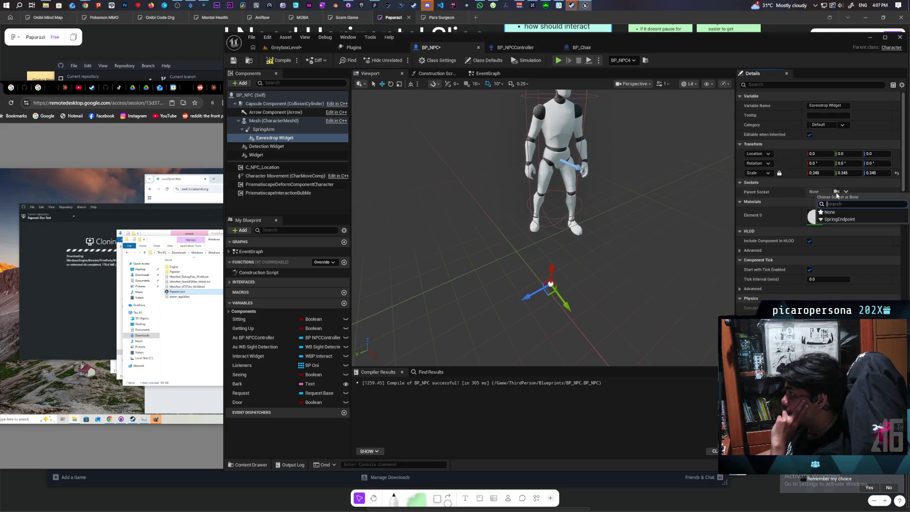
- Parent the widget to SpringEndpoint and uncheck the SpringArm's Inherit Pitch, Inherit Yaw and Inherit Roll
left_click(838, 219)
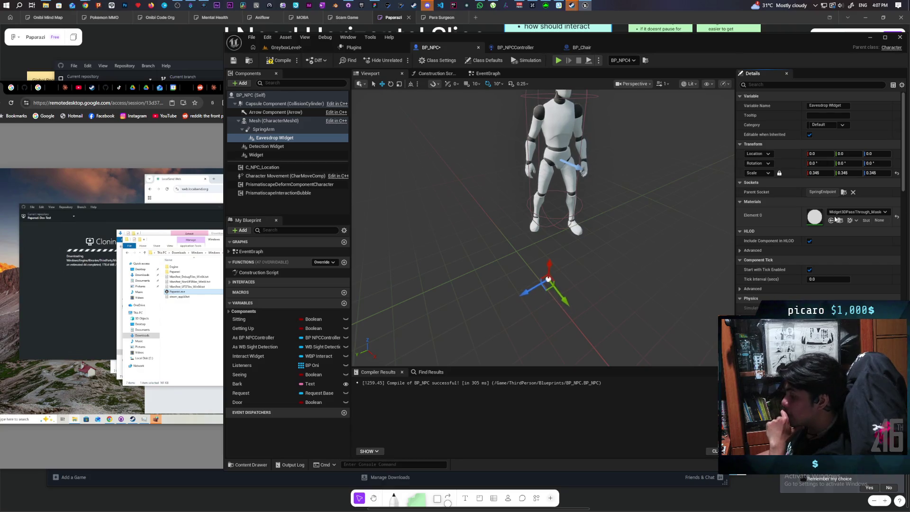
left_click(273, 129)
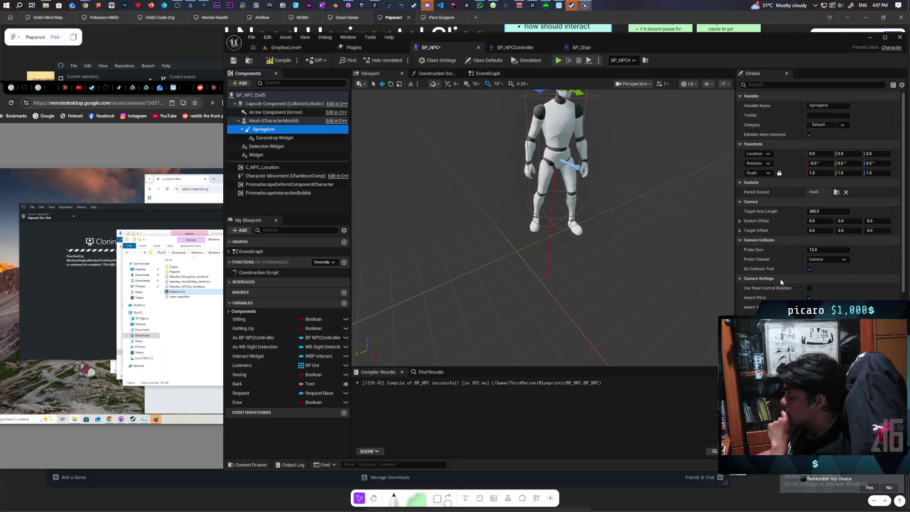
scroll(780, 266, "down", 3)
scroll(781, 269, "down", 4)
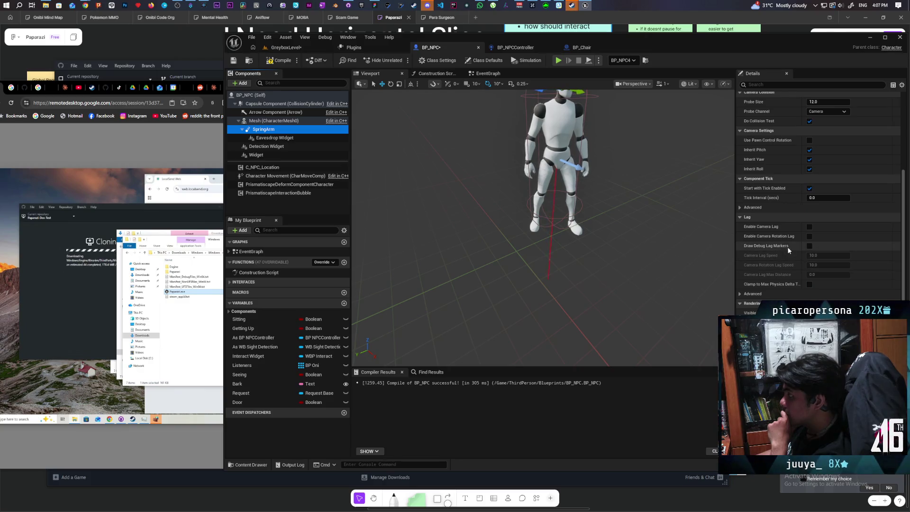
left_click(810, 150)
left_click(809, 159)
left_click(809, 168)
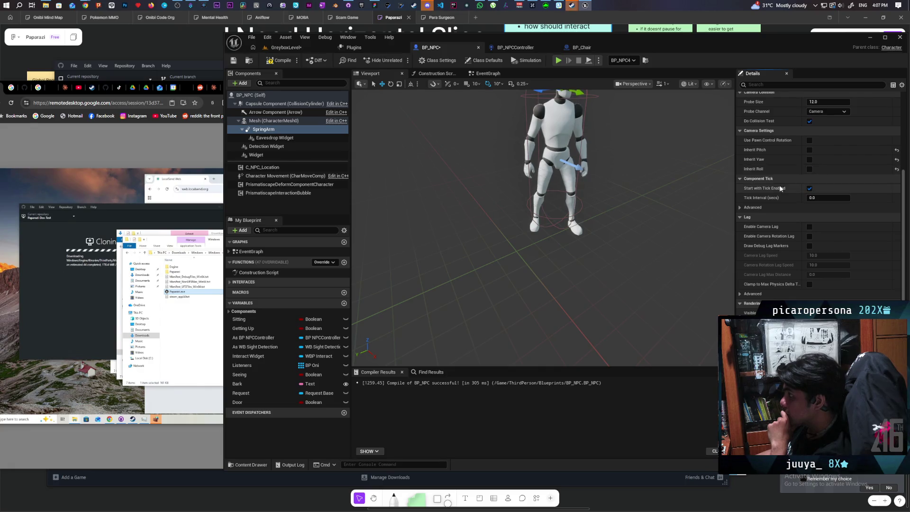
scroll(810, 173, "up", 2)
left_click_drag(603, 195, 604, 223)
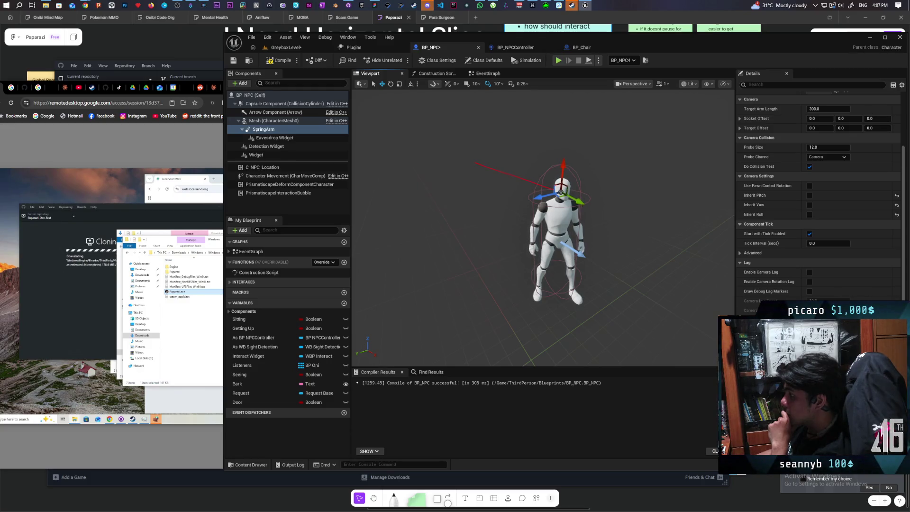
- Try SpringArm yaw values 60, 66 and 1, returning yaw to 0
left_click(283, 132)
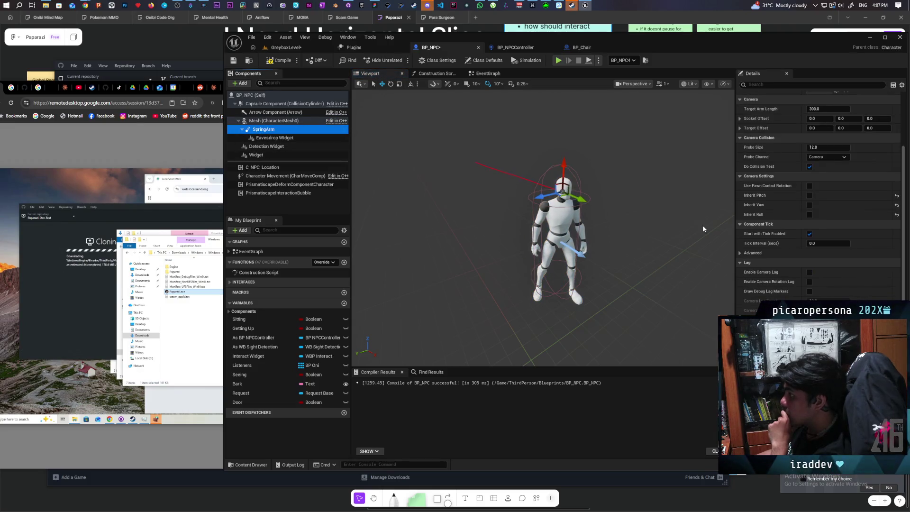
left_click(270, 137)
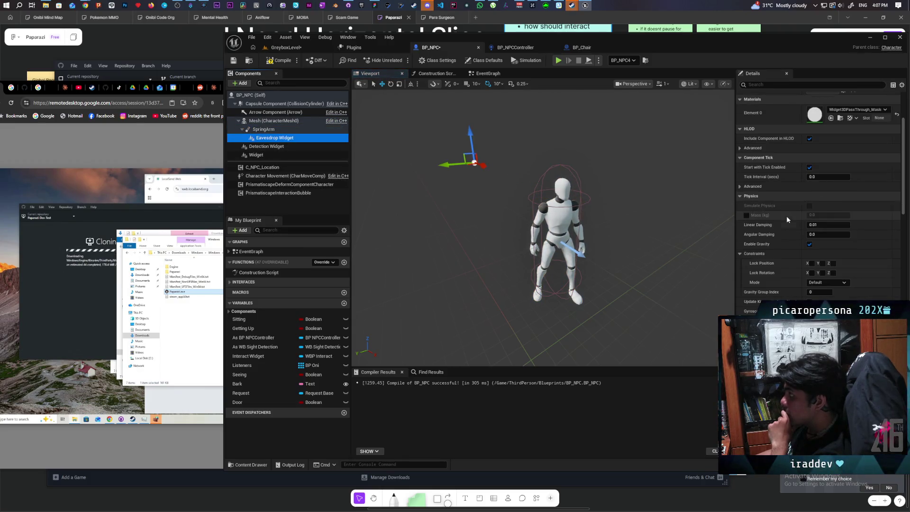
scroll(786, 215, "up", 4)
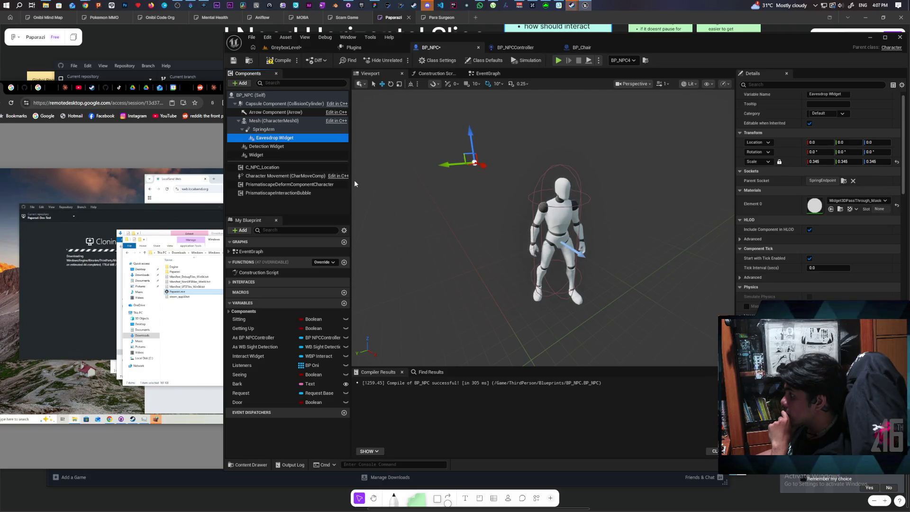
left_click(263, 129)
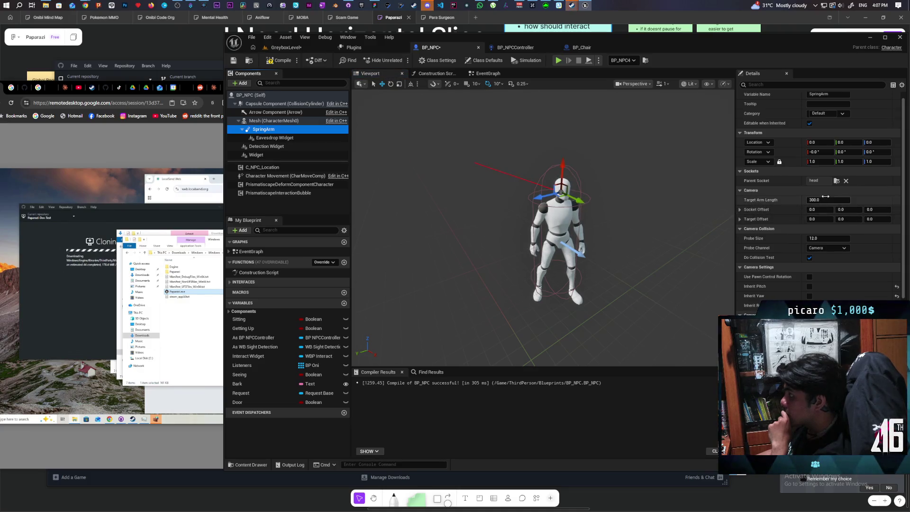
left_click(871, 152)
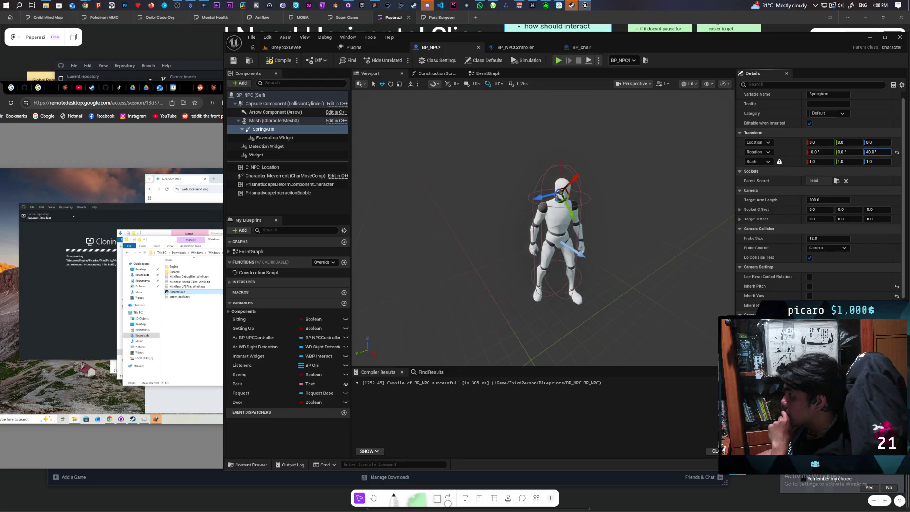
type("60")
key("Return")
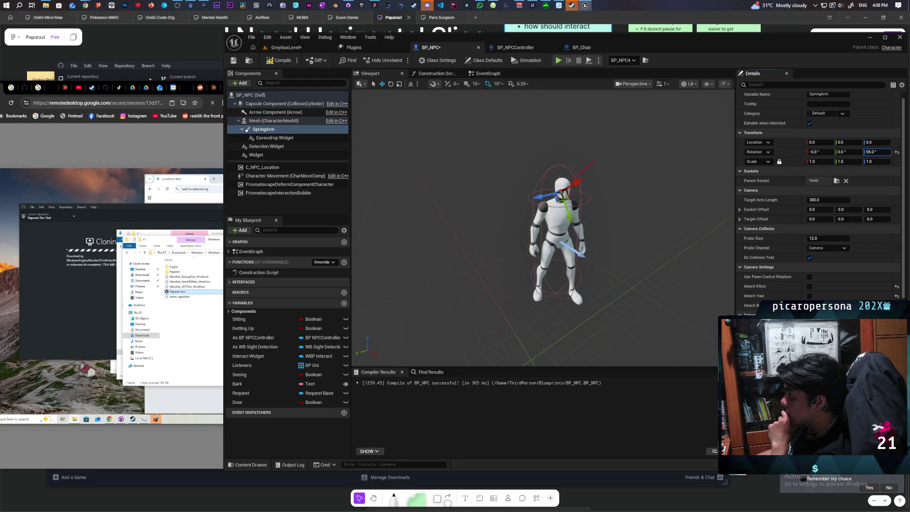
type("66")
key("Return")
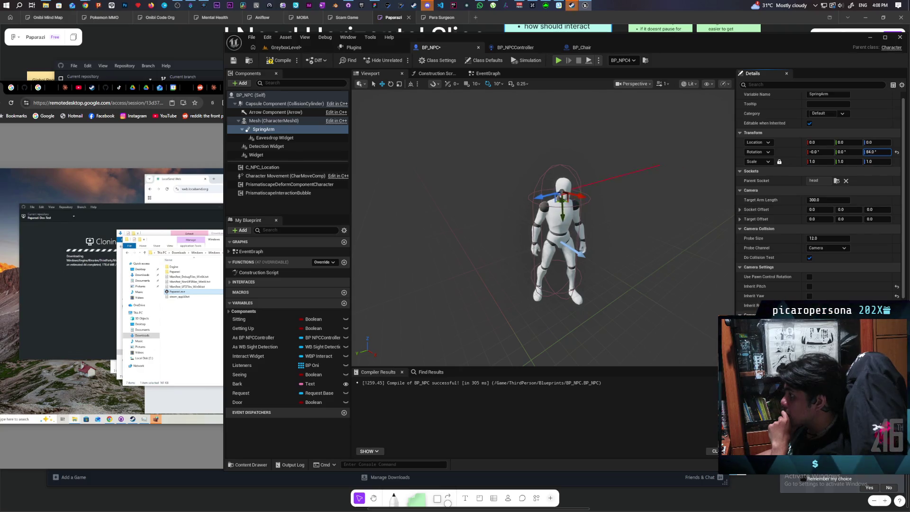
type("1")
key("Return")
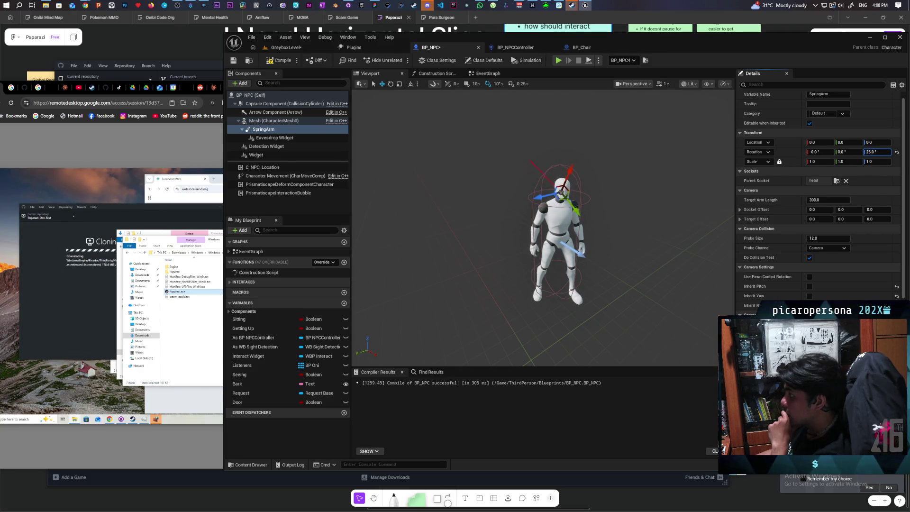
type("0")
key("Return")
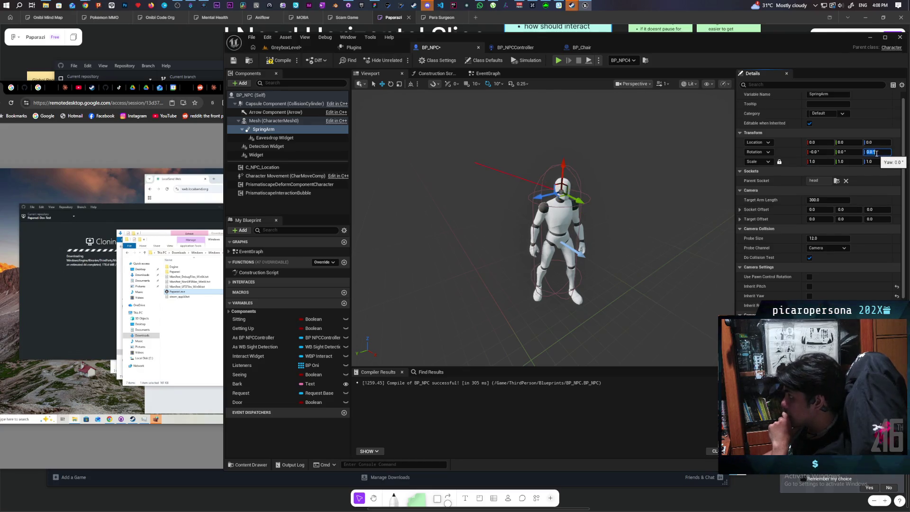
- Try SpringArm pitch 42, 47 then 0, and roll 71 then -11
type("1542")
key("Return")
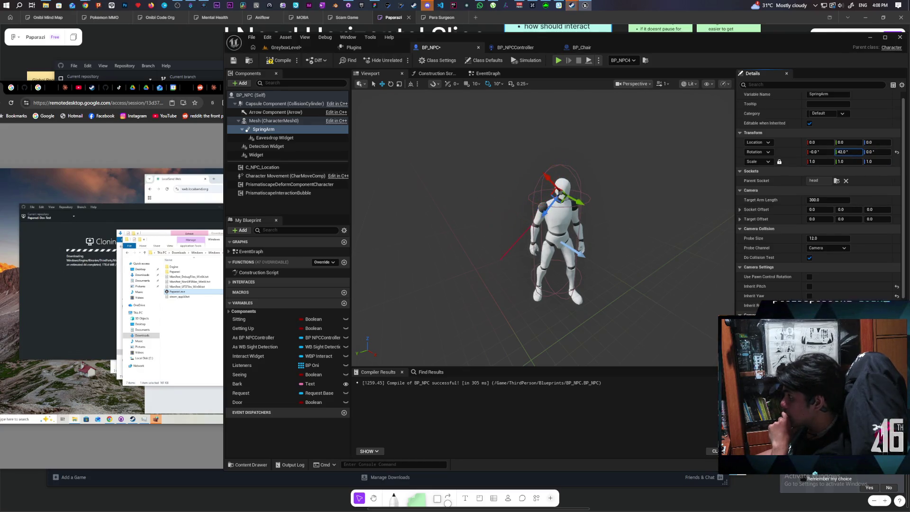
type("47")
key("Return")
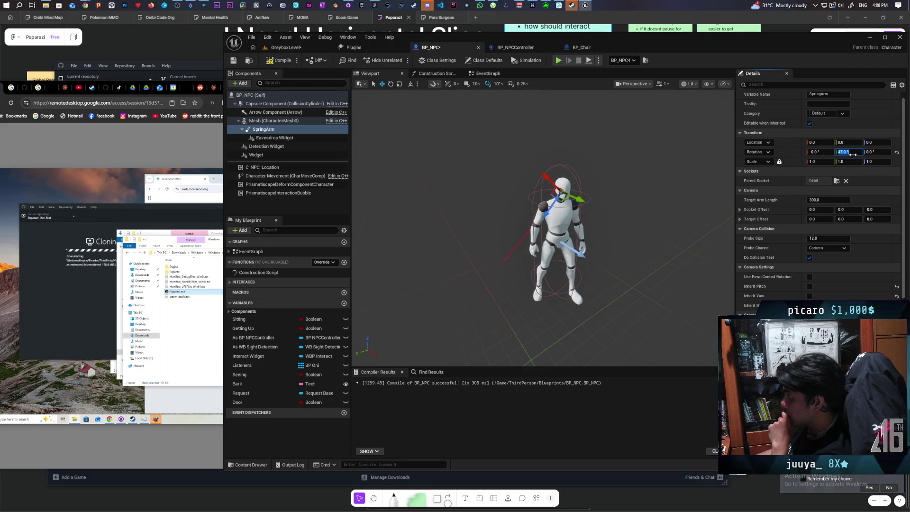
type("0")
key("Return")
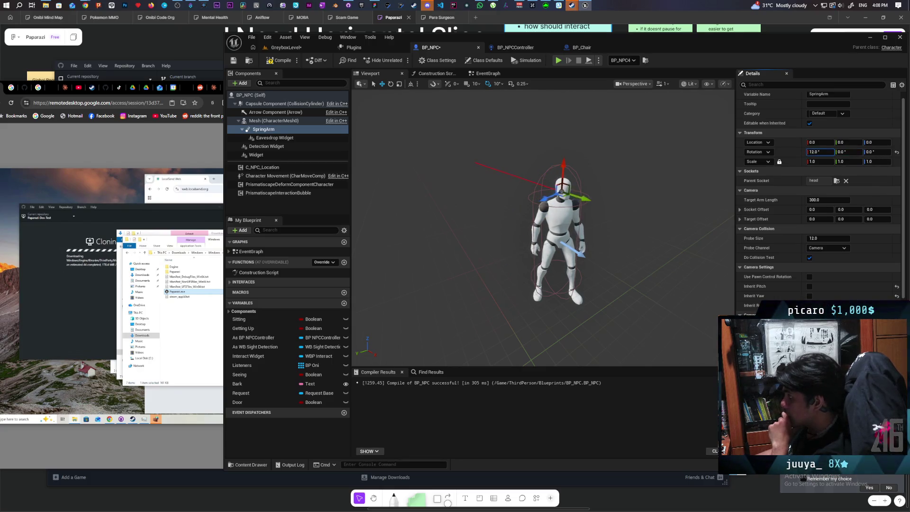
type("71")
key("Return")
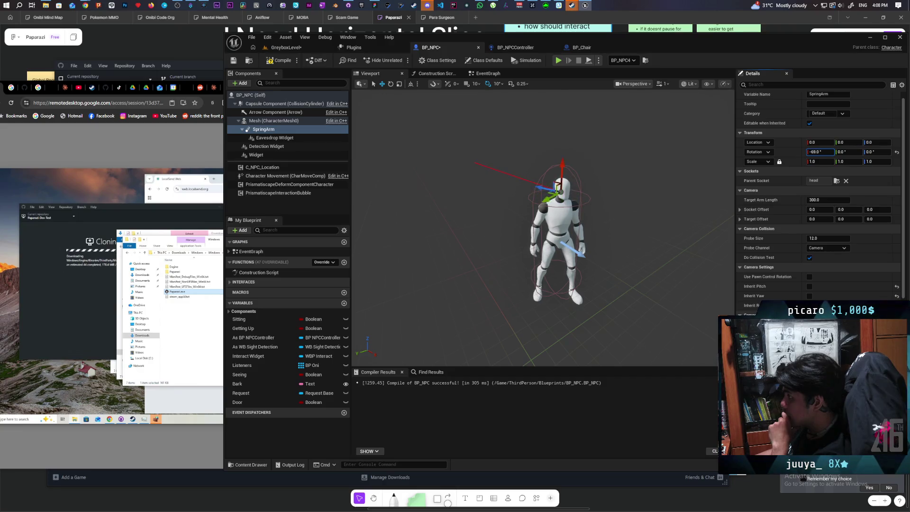
type("-11")
key("Return")
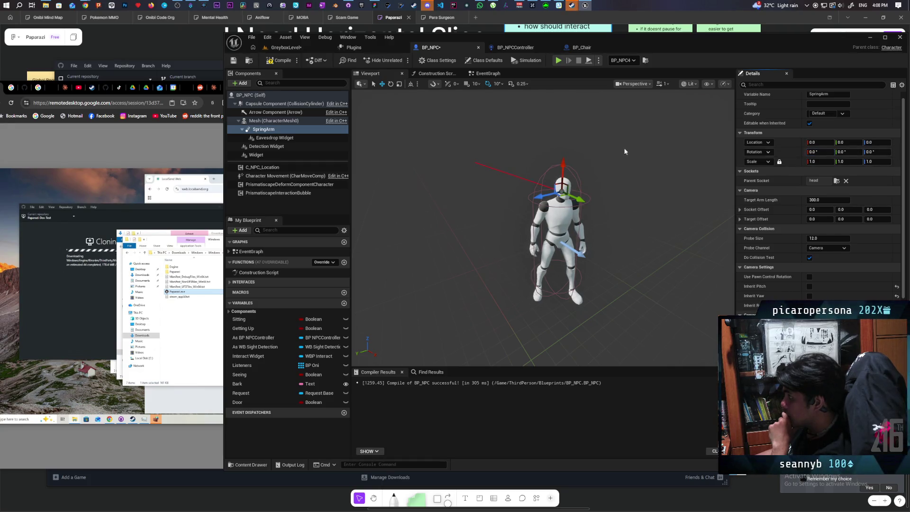
- Set the Eavesdrop Widget's Parent Socket to None, detaching it from SpringEndpoint
left_click(259, 139)
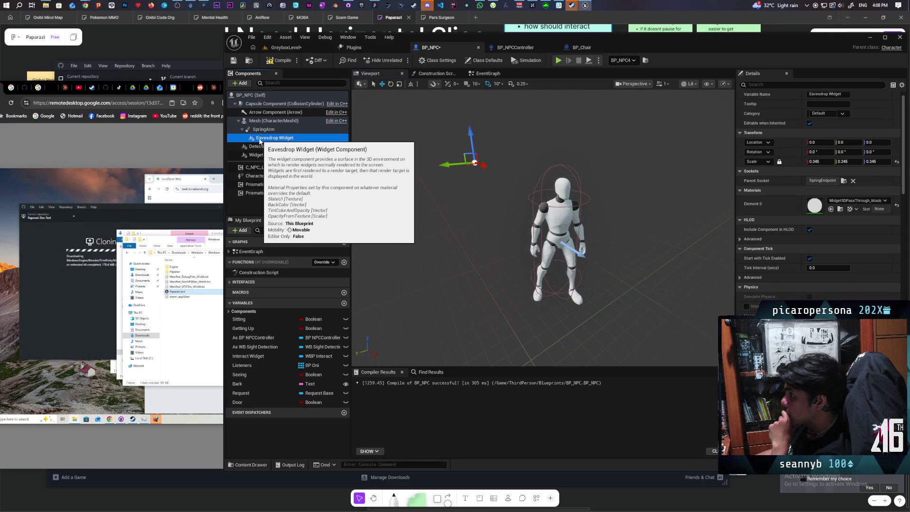
left_click(843, 181)
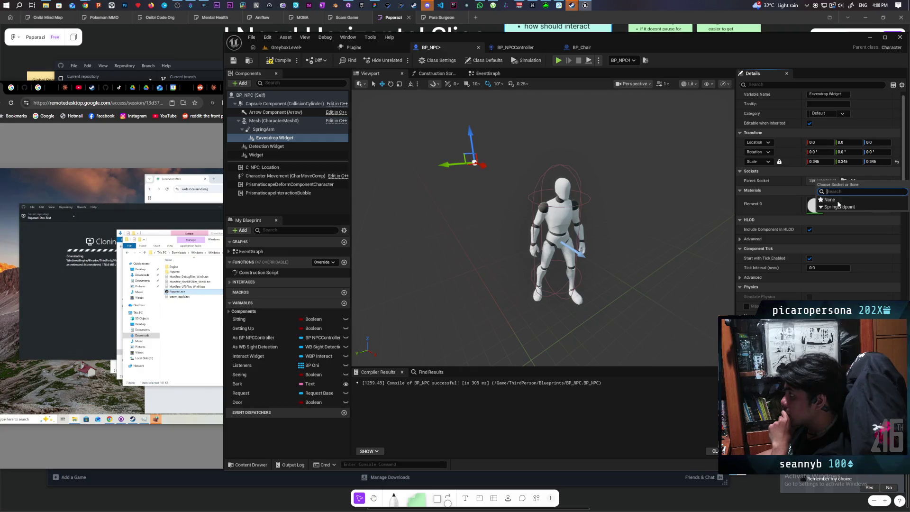
left_click(834, 200)
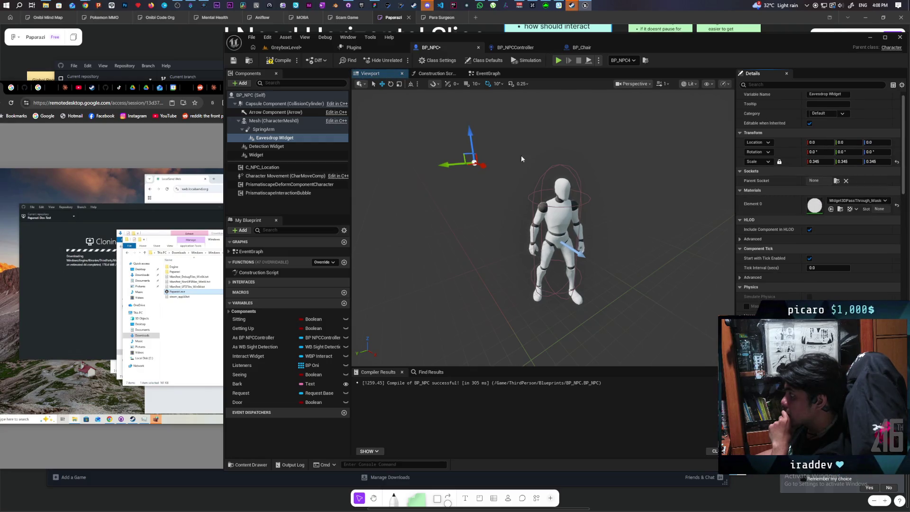
left_click(275, 131)
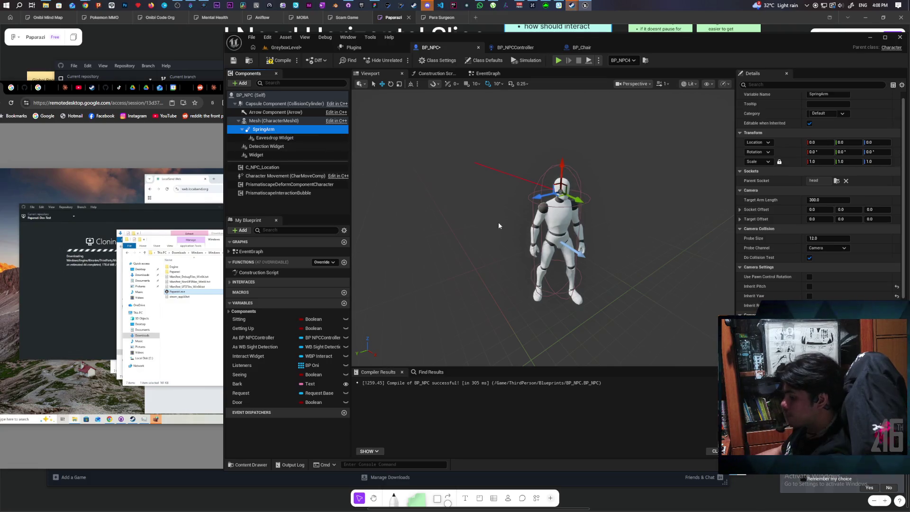
- Rotate the SpringArm with the rotate gizmo, resetting it and trying a 90° yaw
mouse_move(498, 222)
left_mouse_down()
mouse_move(526, 224)
mouse_move(512, 225)
left_mouse_up()
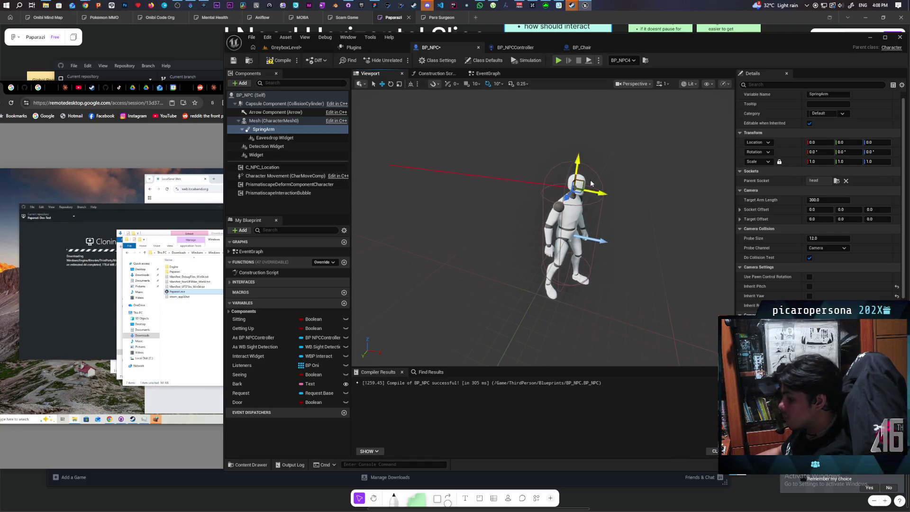
key("e")
mouse_move(602, 155)
left_mouse_down()
mouse_move(598, 141)
mouse_move(618, 187)
mouse_move(564, 180)
left_mouse_up()
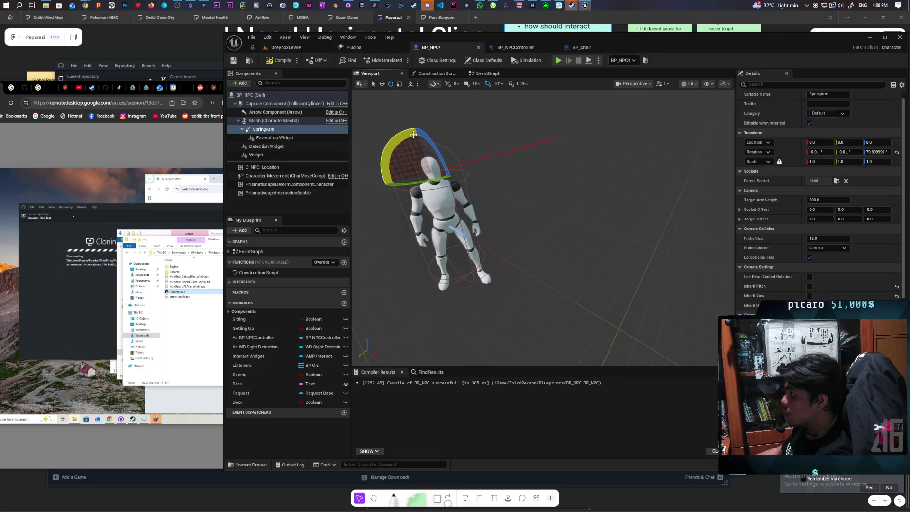
mouse_move(385, 161)
left_mouse_down()
mouse_move(376, 197)
mouse_move(393, 209)
mouse_move(447, 209)
left_mouse_up()
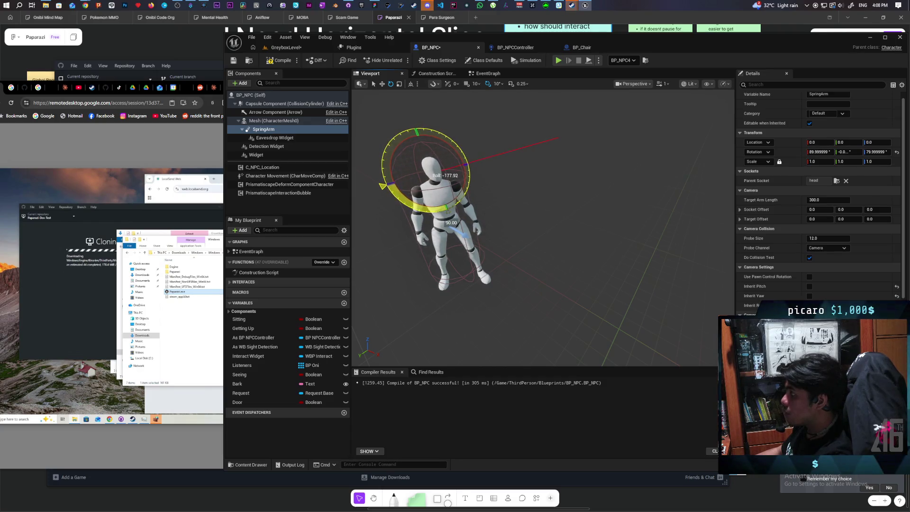
left_click(896, 152)
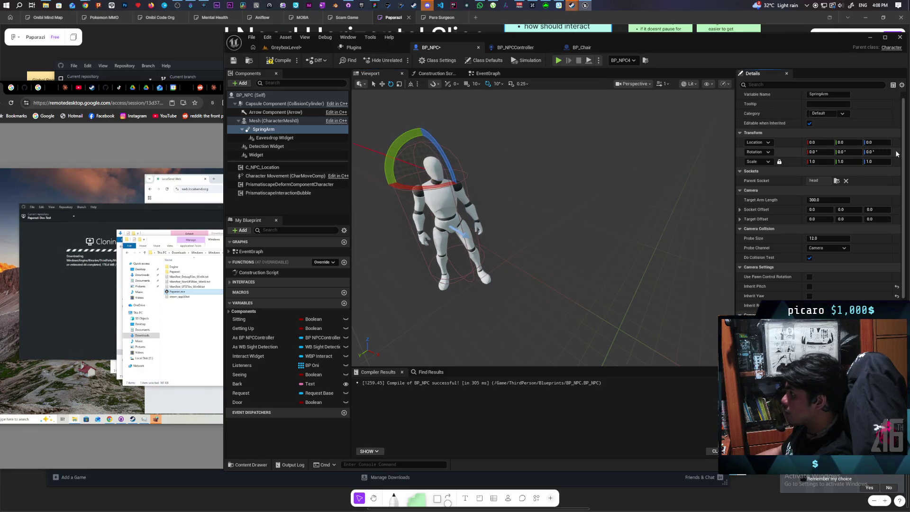
left_click_drag(459, 146, 559, 146)
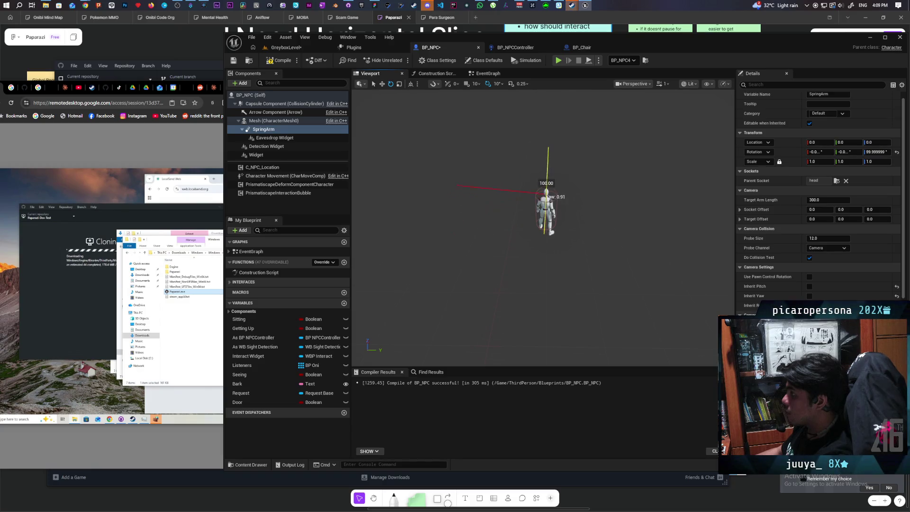
mouse_move(550, 196)
left_mouse_down()
mouse_move(569, 196)
mouse_move(554, 172)
mouse_move(604, 170)
mouse_move(575, 187)
mouse_move(592, 179)
left_mouse_up()
left_click_drag(877, 152, 868, 152)
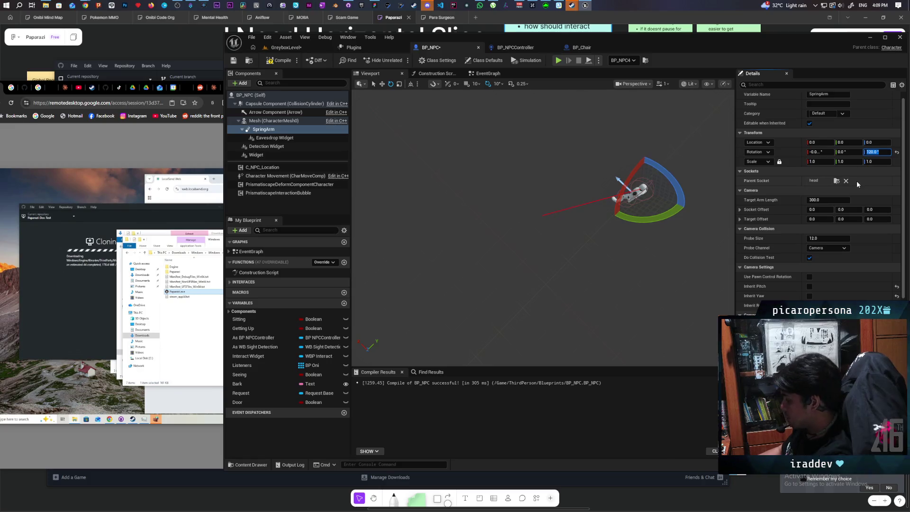
type("90")
key("Return")
mouse_move(588, 190)
left_mouse_down()
mouse_move(578, 182)
mouse_move(576, 192)
left_mouse_up()
mouse_move(608, 255)
left_mouse_down()
mouse_move(597, 252)
mouse_move(608, 254)
left_mouse_up()
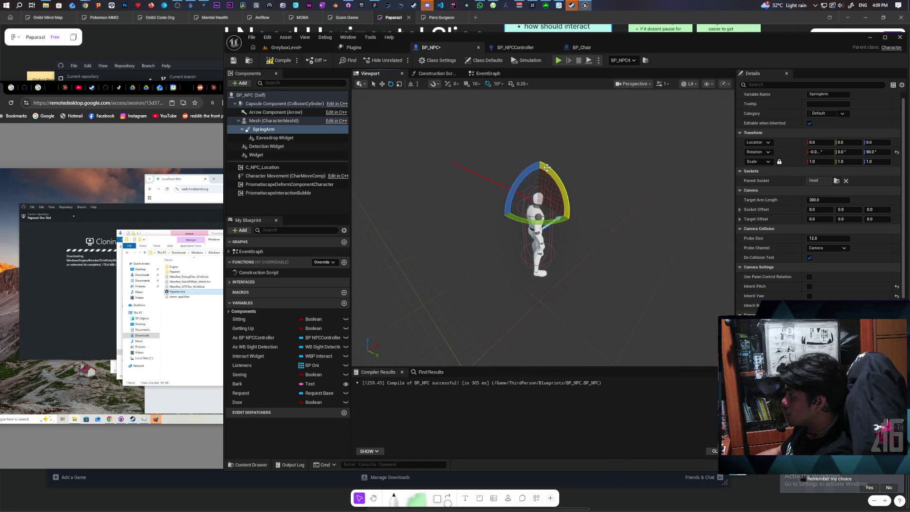
left_click_drag(552, 165, 568, 204)
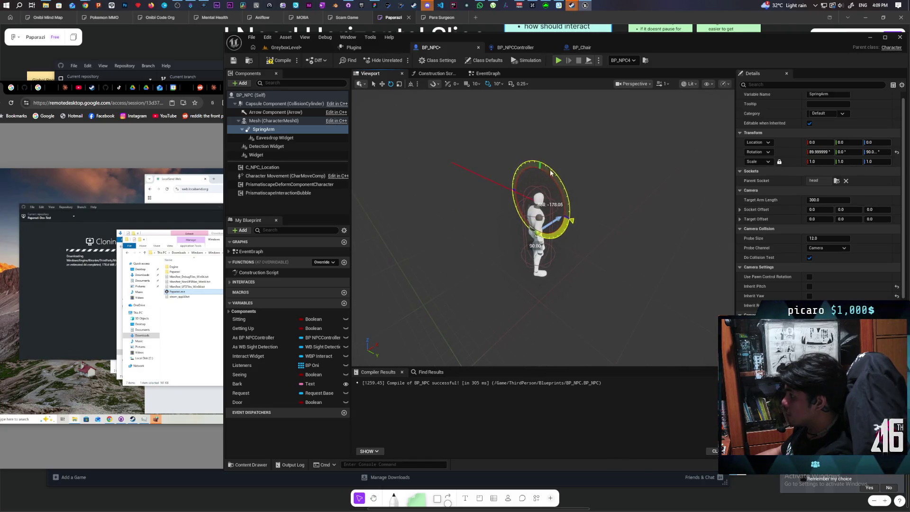
left_click_drag(550, 173, 552, 175)
- Pitch the SpringArm to 270° with roll and yaw at 0, then frame it
left_click(841, 152)
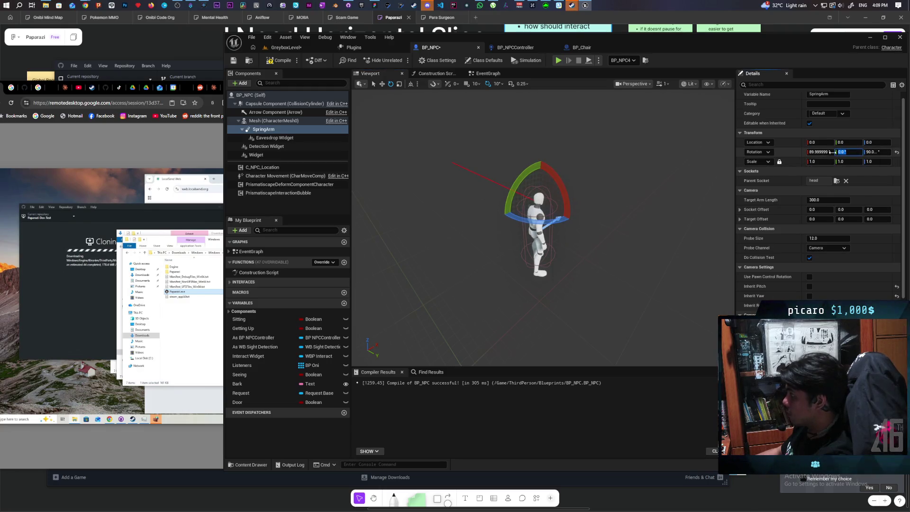
type("90")
key("Return")
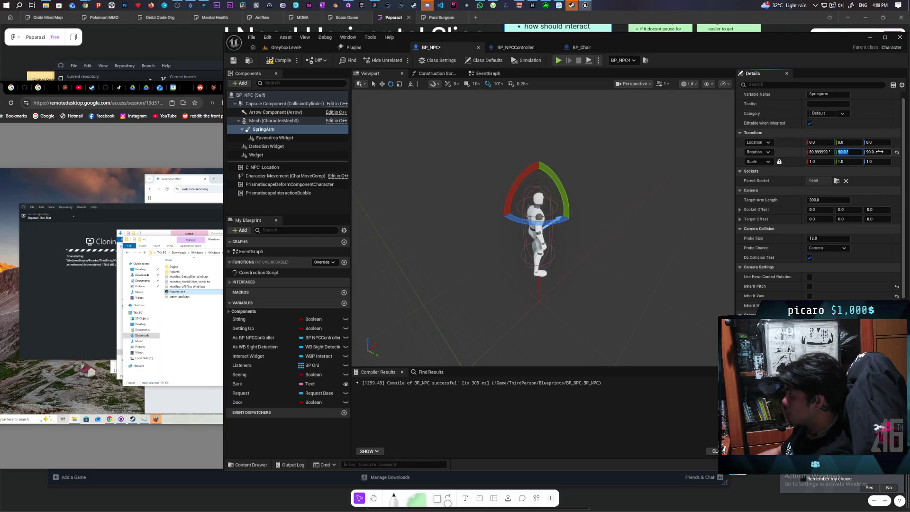
type("0")
key("Return")
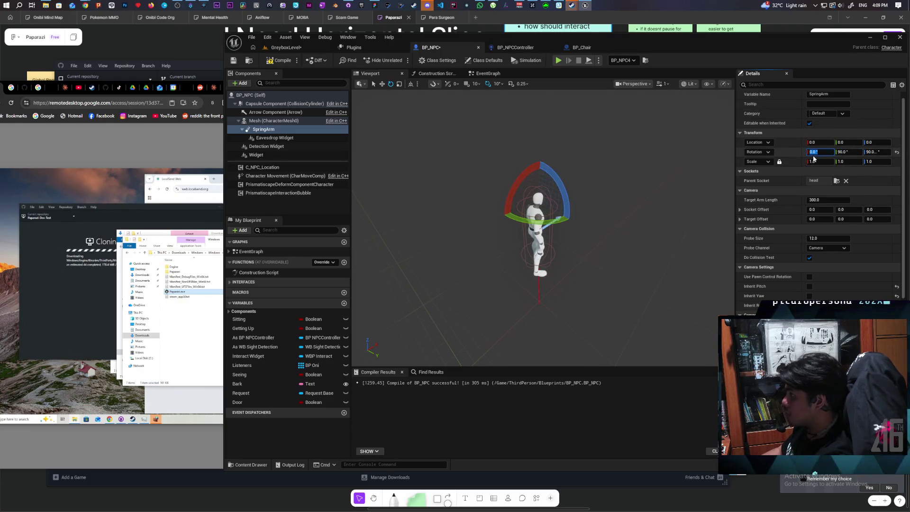
left_click(873, 152)
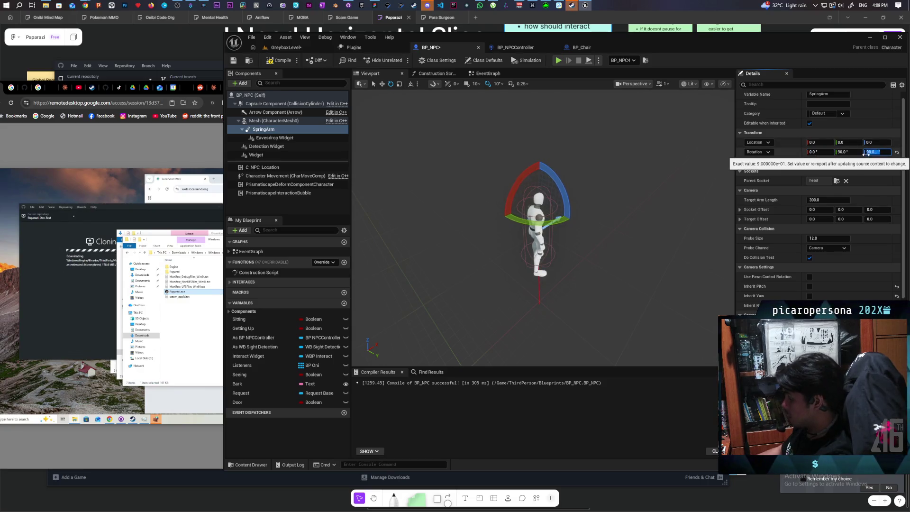
type("0")
key("Return")
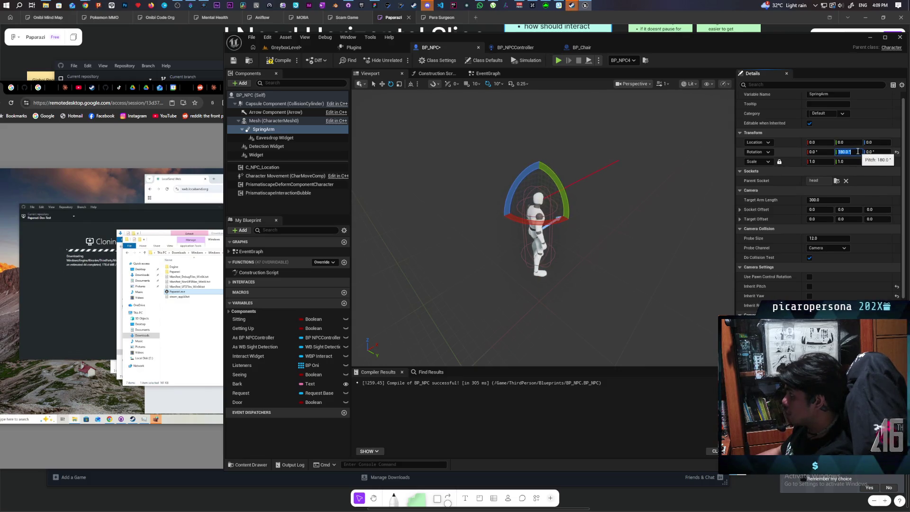
type("5")
key("Return")
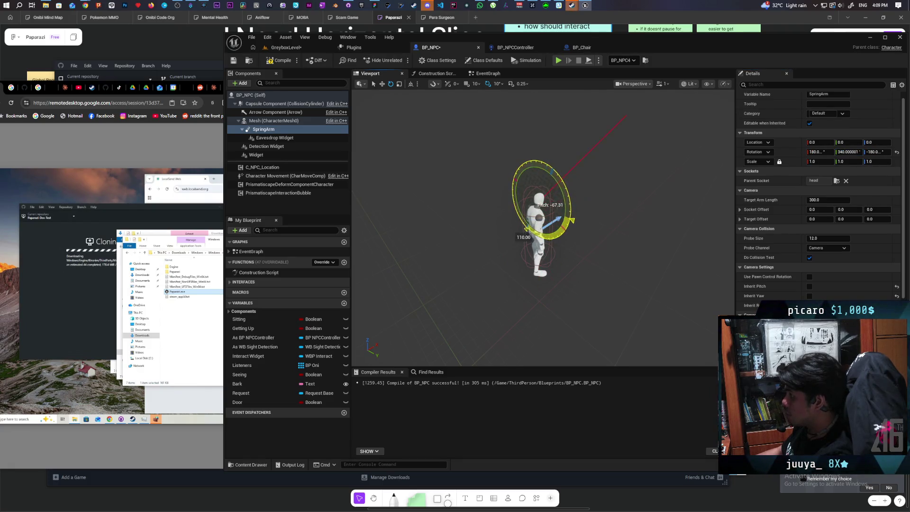
mouse_move(569, 208)
left_mouse_down()
mouse_move(624, 265)
mouse_move(625, 255)
mouse_move(483, 268)
left_mouse_up()
key("f")
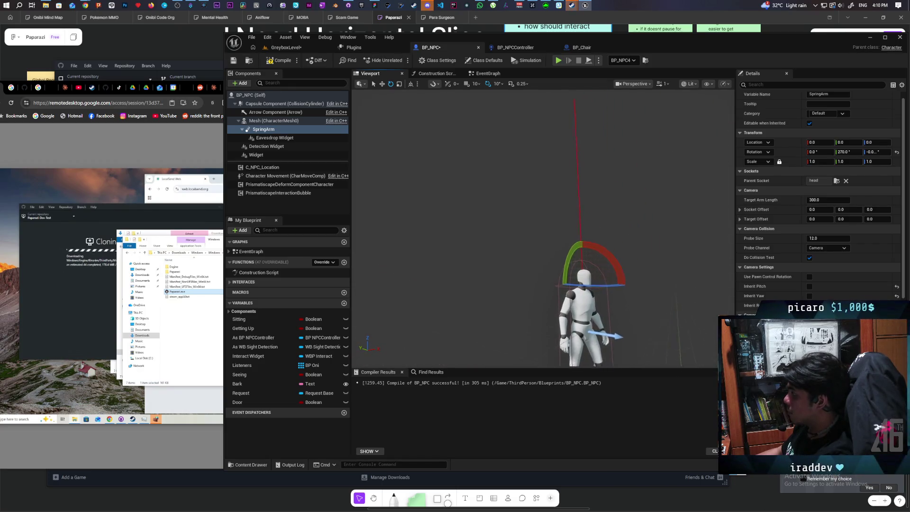
- Disable the SpringArm's Do Collision Test, set Target Arm Length to 50, and reselect Eavesdrop Widget
left_click(809, 257)
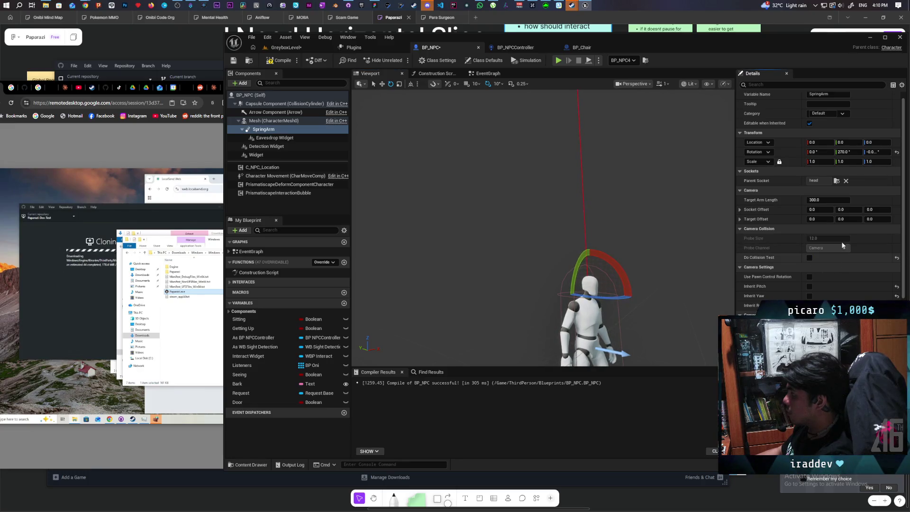
left_click_drag(826, 199, 782, 199)
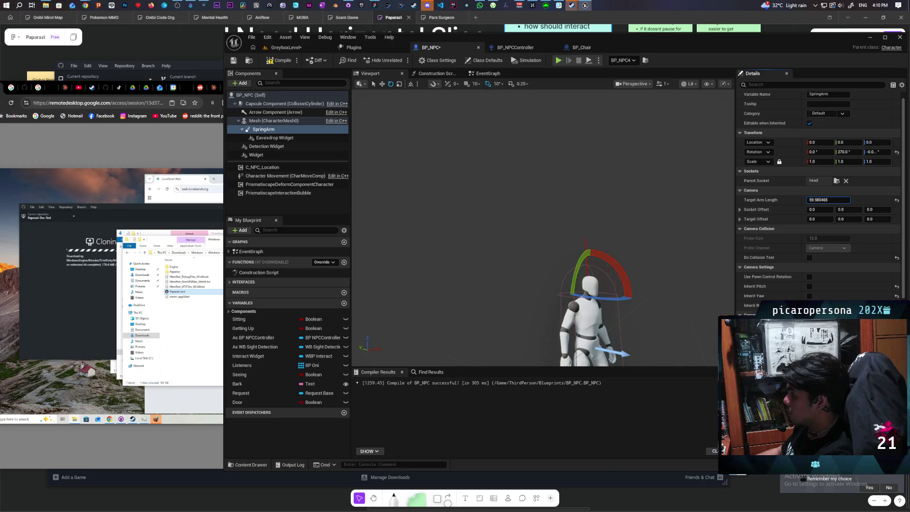
left_click(827, 200)
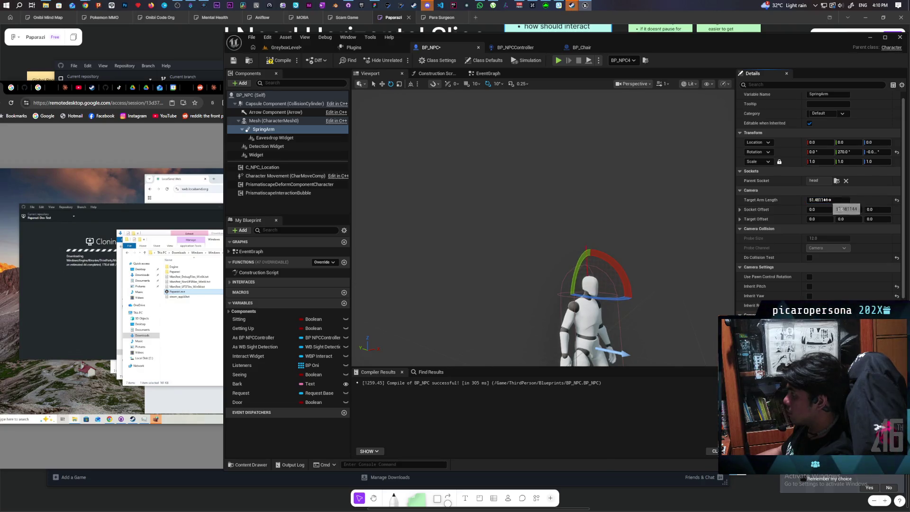
type("50")
key("Return")
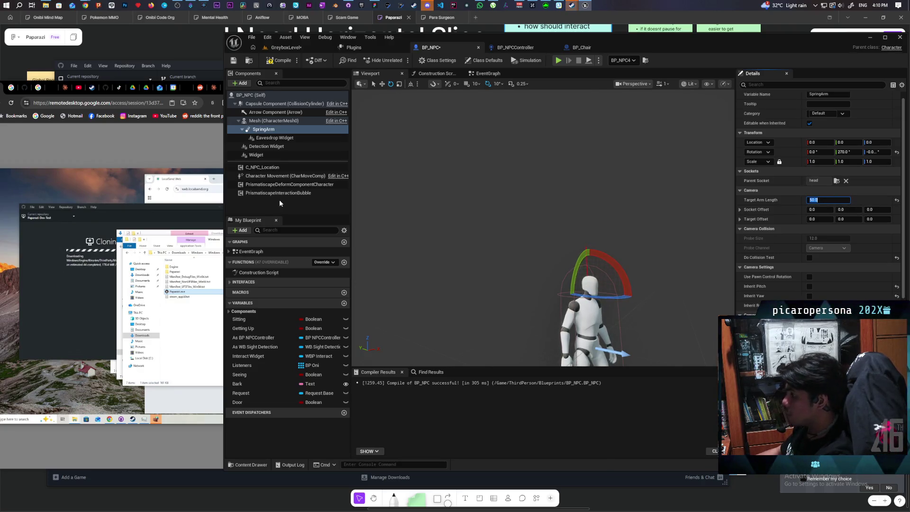
left_click(273, 137)
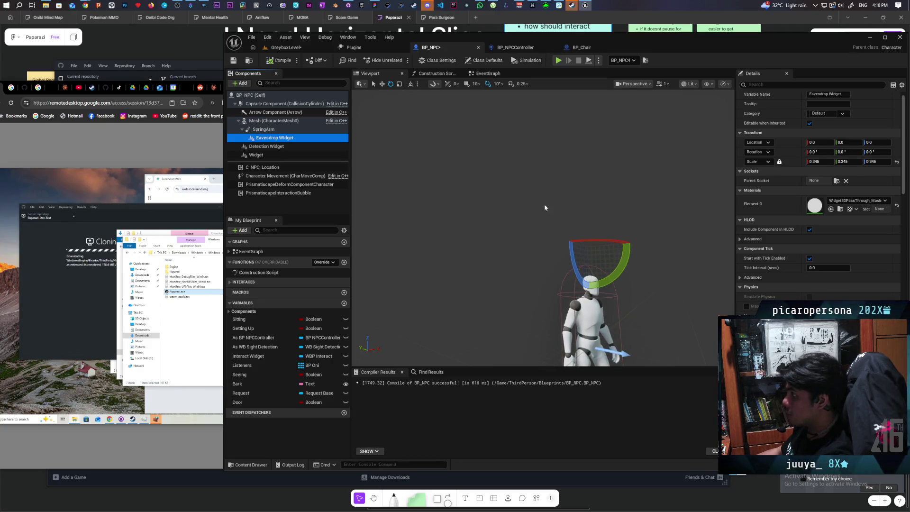
- Save the BP_NPC blueprint and launch Play-in-Editor on GreyboxLevel
left_click(382, 84)
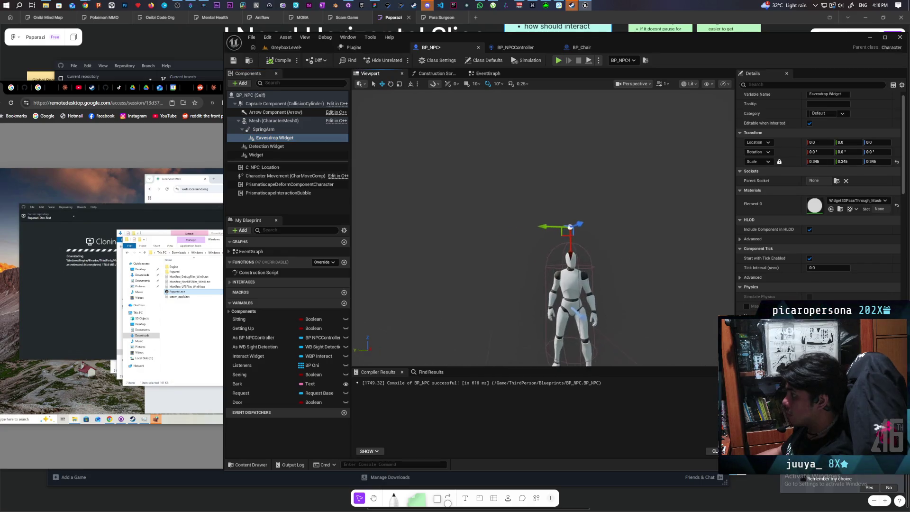
scroll(542, 227, "down", 3)
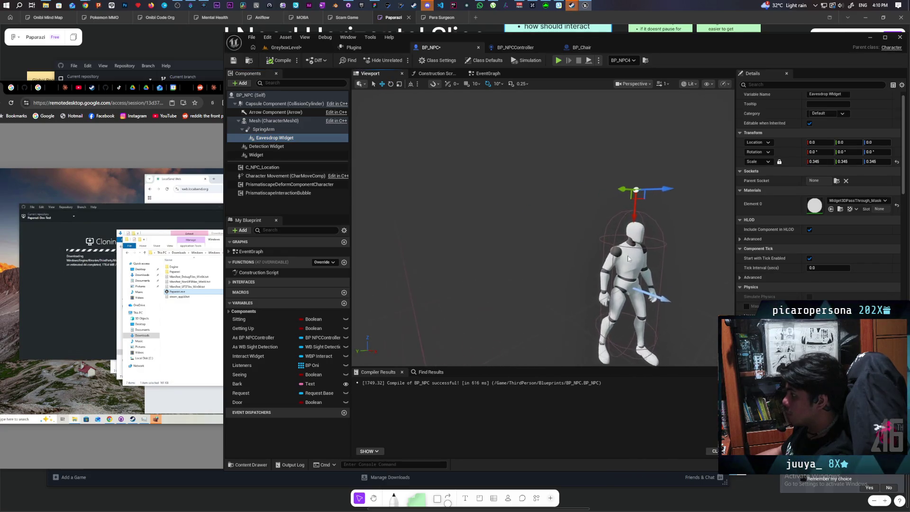
key("ctrl+s")
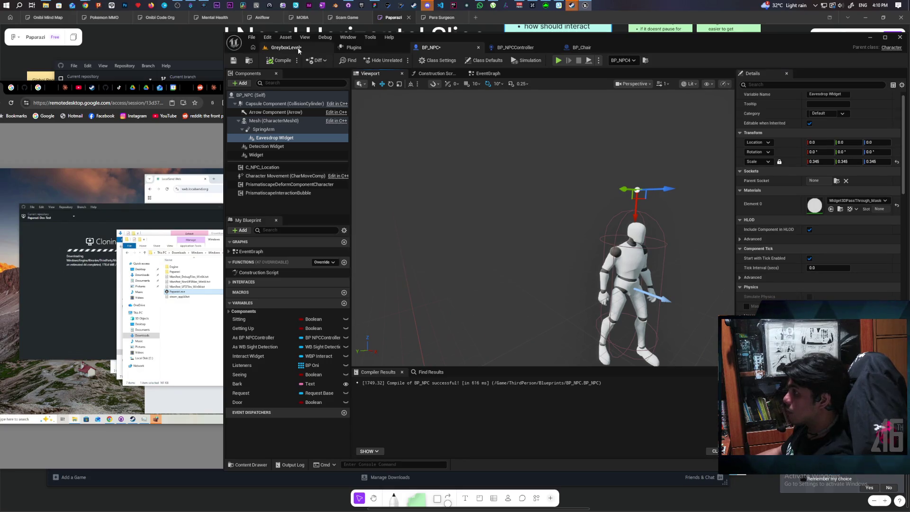
left_click(297, 47)
left_click(397, 58)
- Walk through the blue gate to the bench NPCs and eavesdrop on "When can i quit my job?"
key("w")
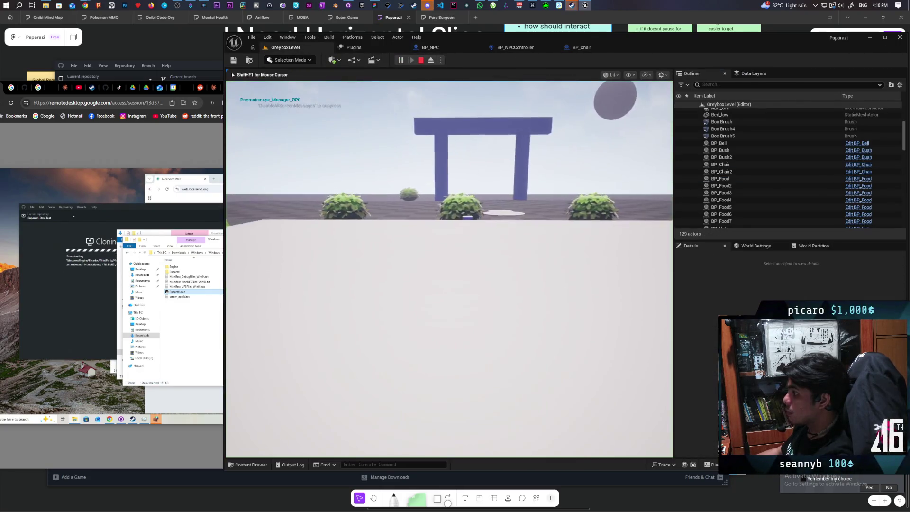
key("w")
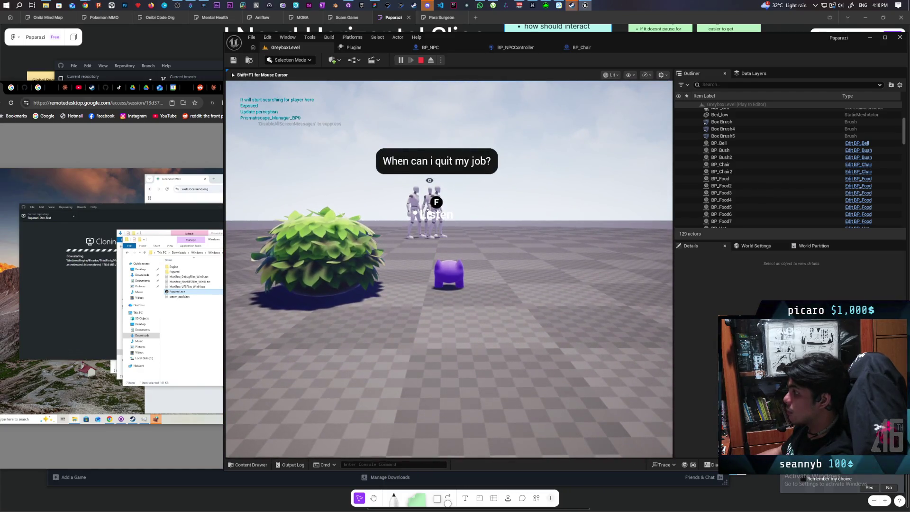
key("w")
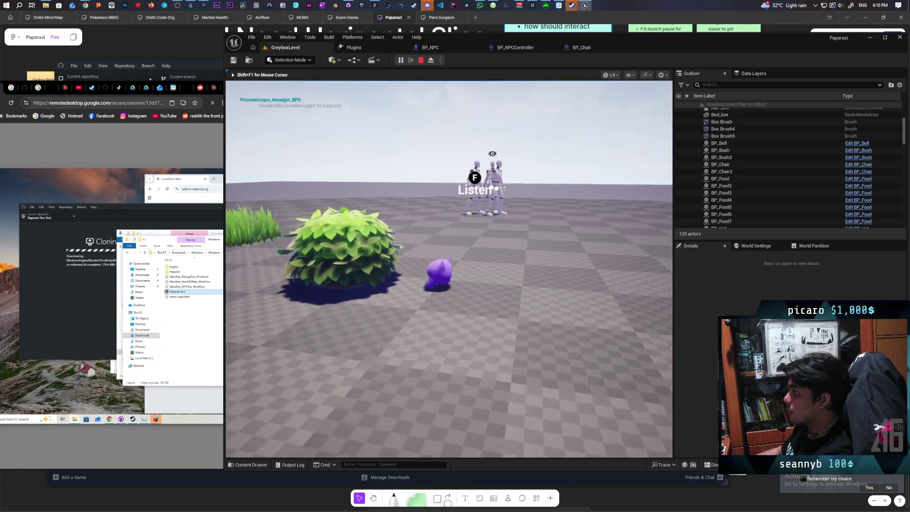
key("w")
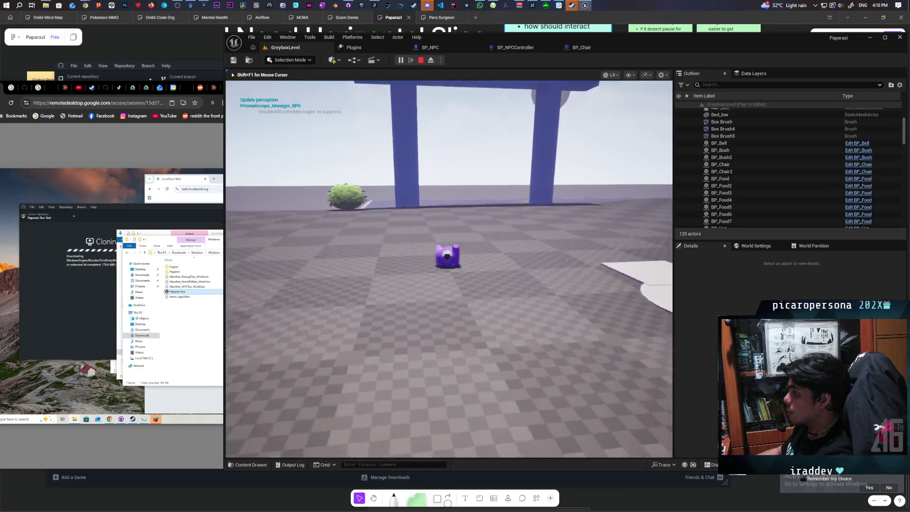
key("w")
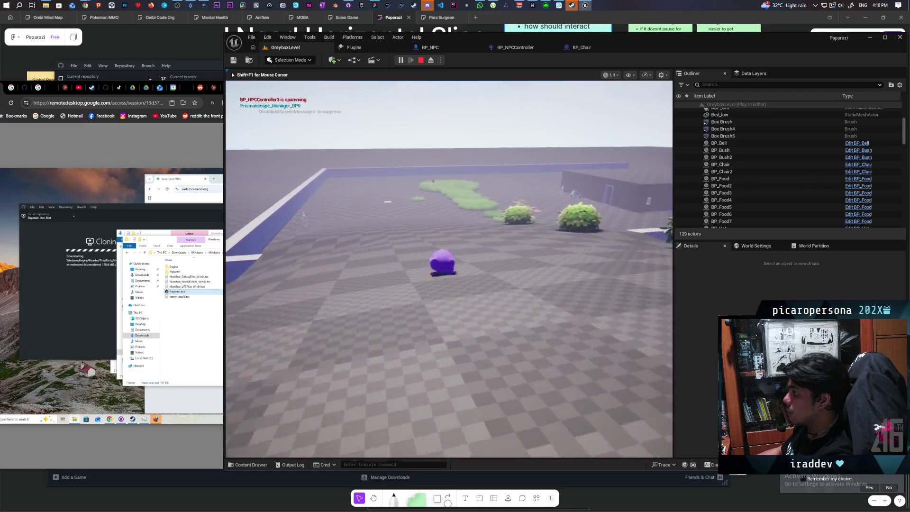
key("w")
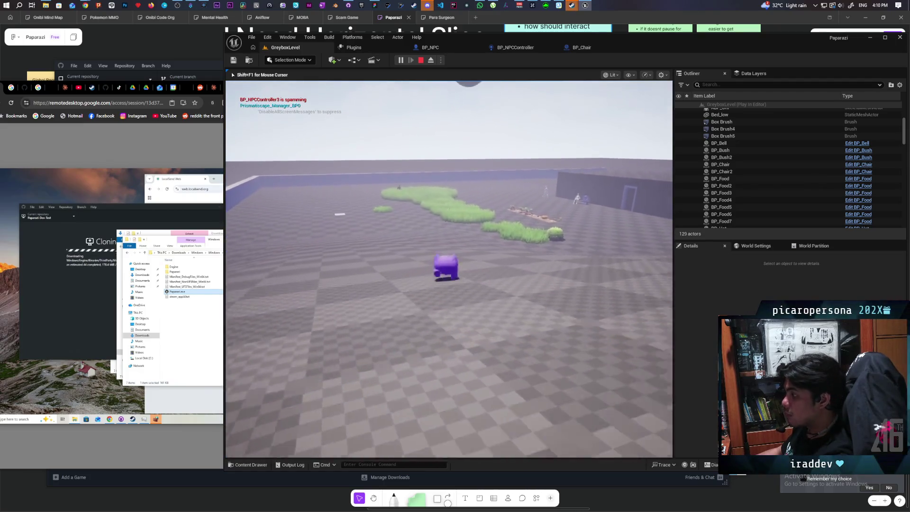
key("w")
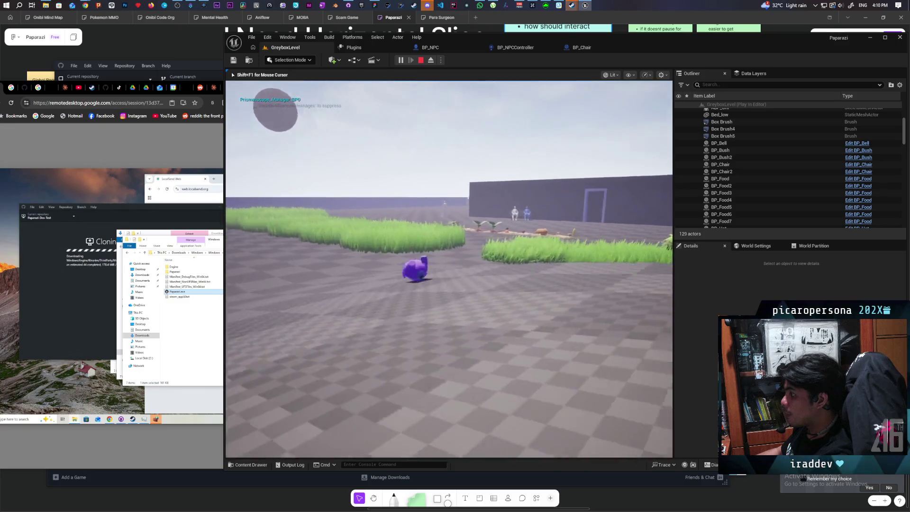
key("w")
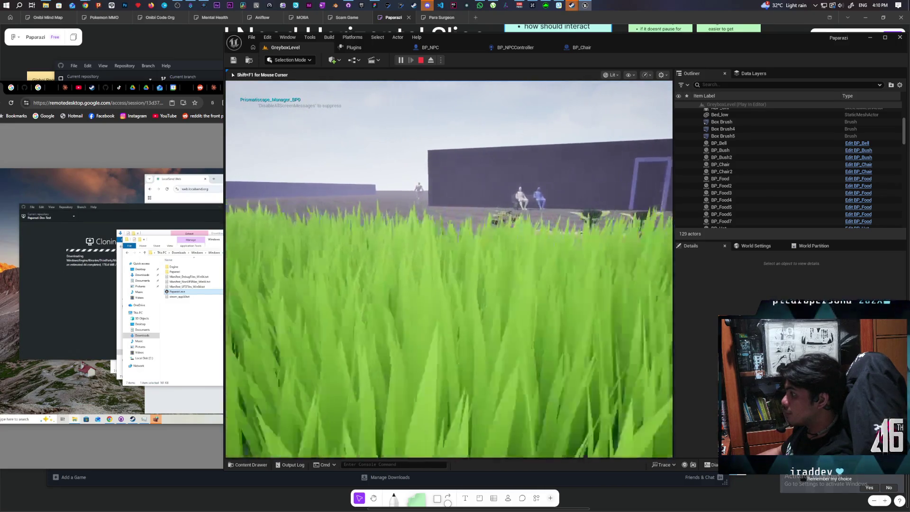
key("w")
key("w")
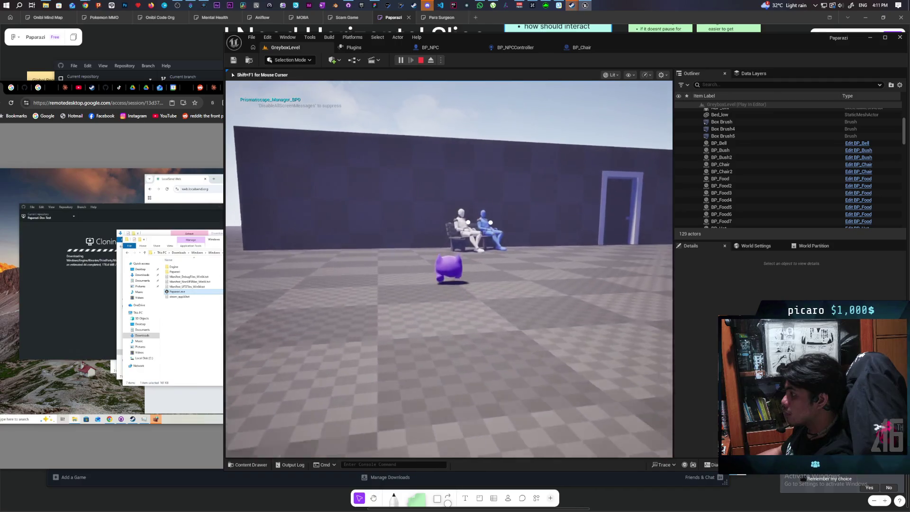
key("w")
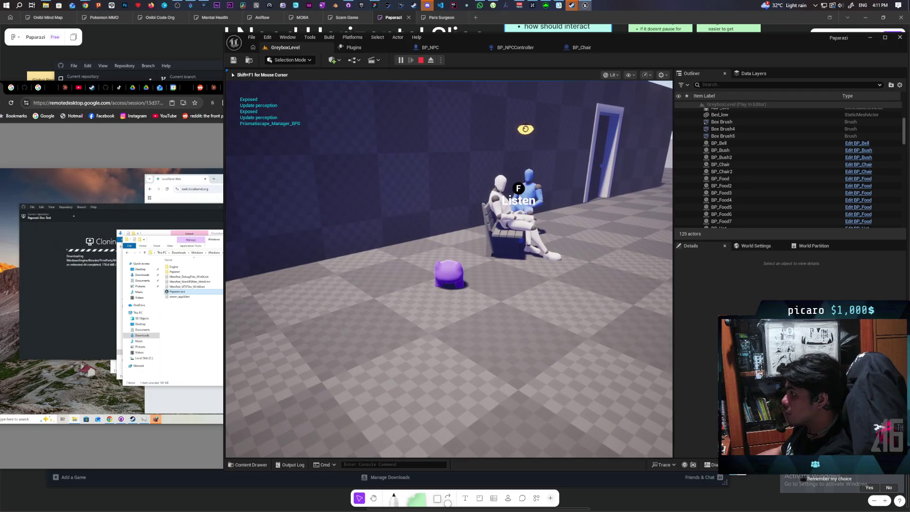
key("f")
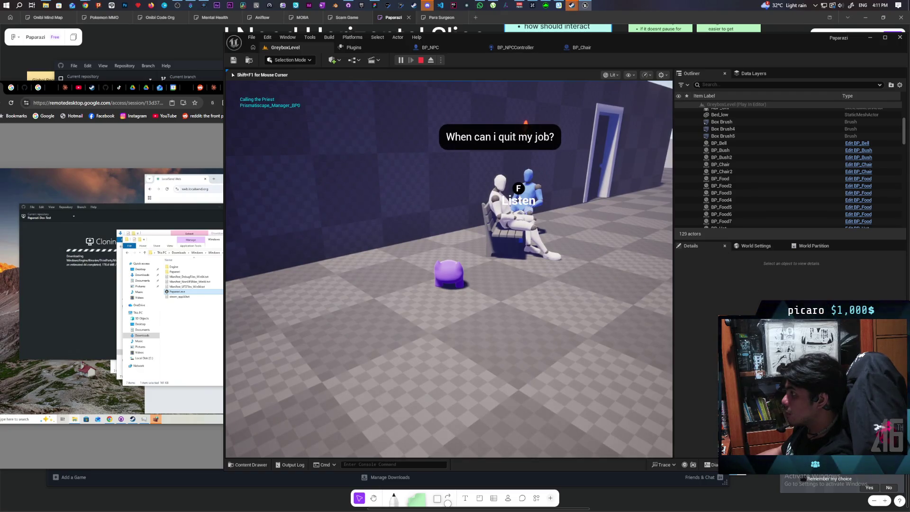
- Walk away from the bench, stop the play session, and bring up BP_Chair's Claim Slot graph
key("a")
key("s")
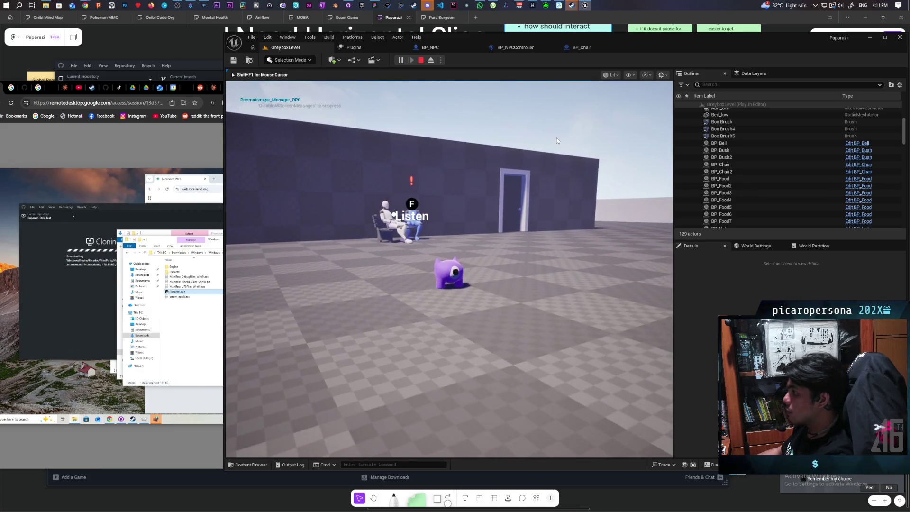
key("Escape")
left_click(581, 48)
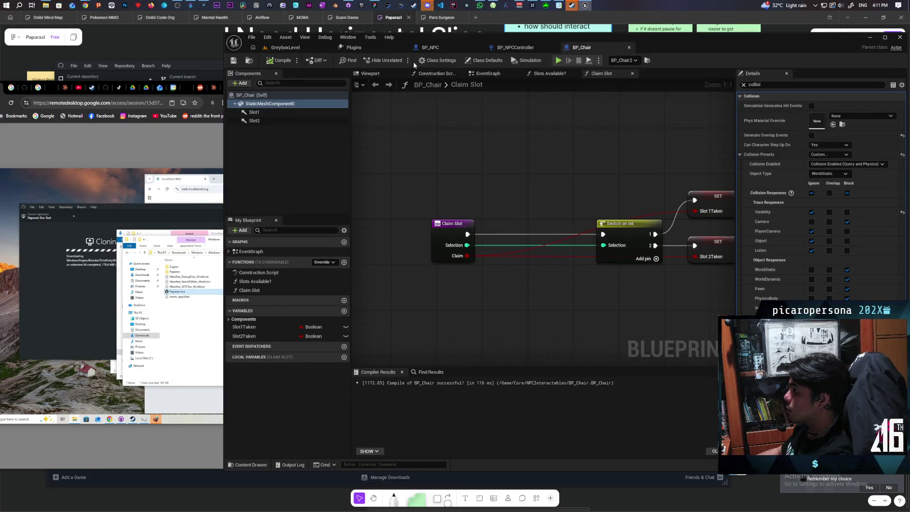
- Change BP_NPC's SpringArm Target Arm Length from 50 to 25, then play GreyboxLevel again
left_click(428, 48)
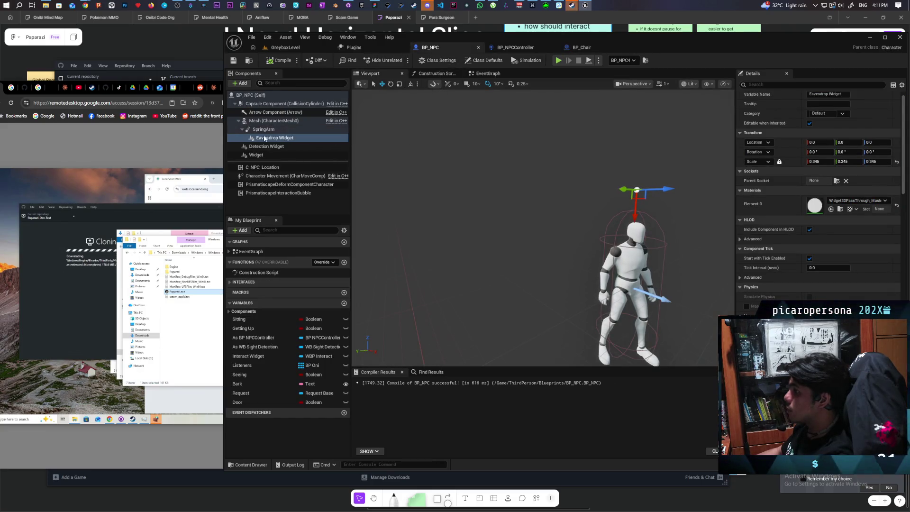
left_click(300, 130)
left_click(819, 201)
type("25")
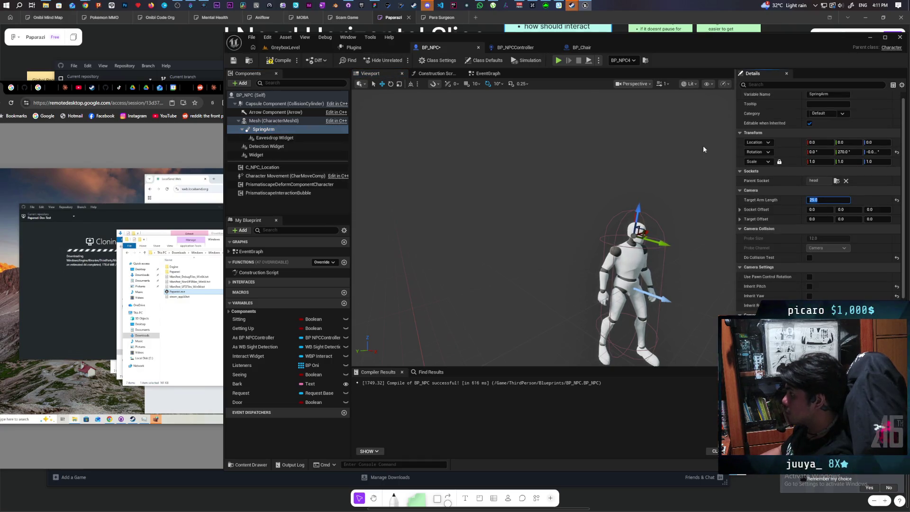
key("Return")
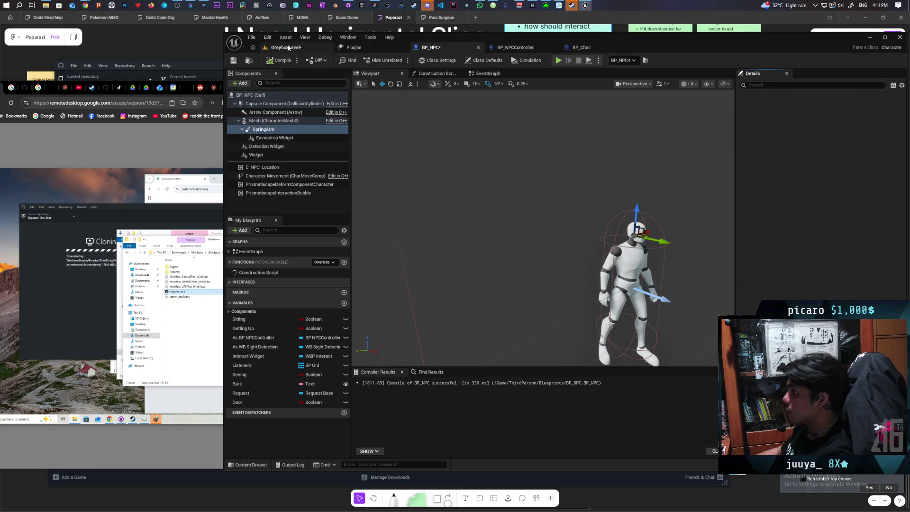
left_click(285, 48)
left_click(401, 60)
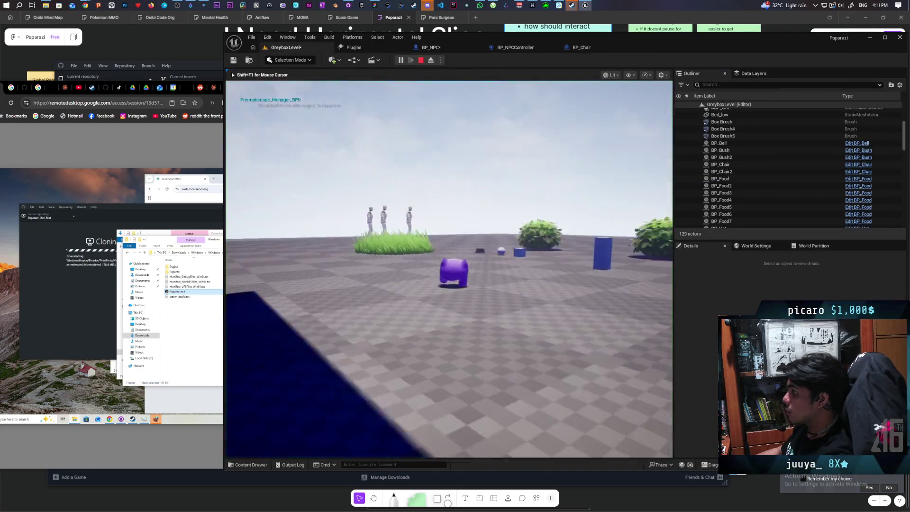
- Walk past the grass and eavesdrop on two NPCs, revealing "I wish i could go home" and "I need a shovel"
key("w")
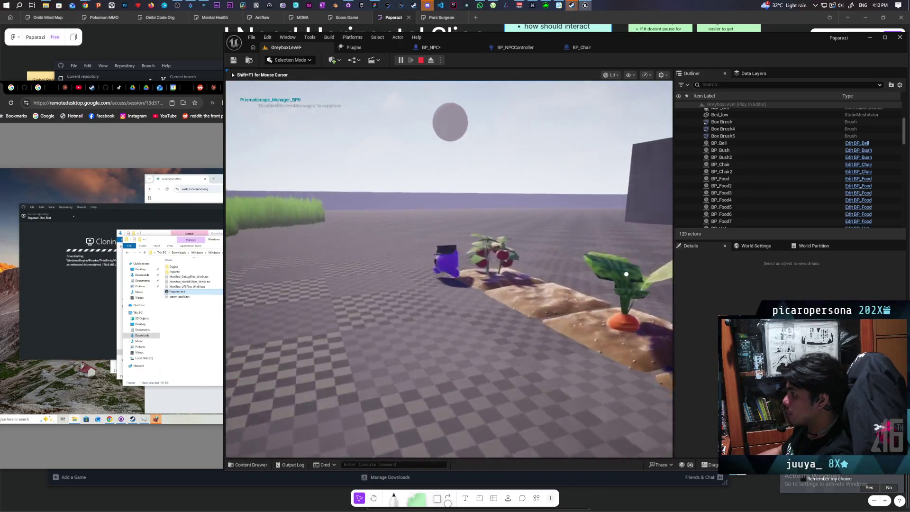
key("f")
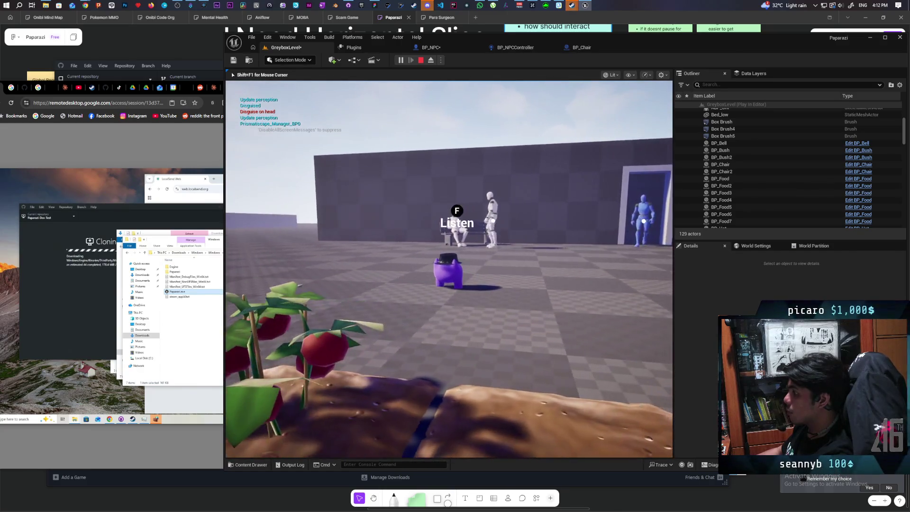
key("f")
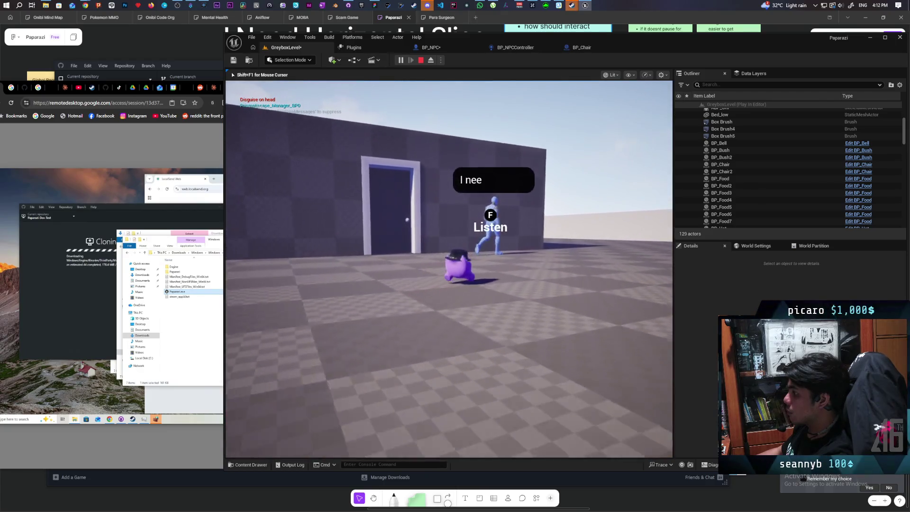
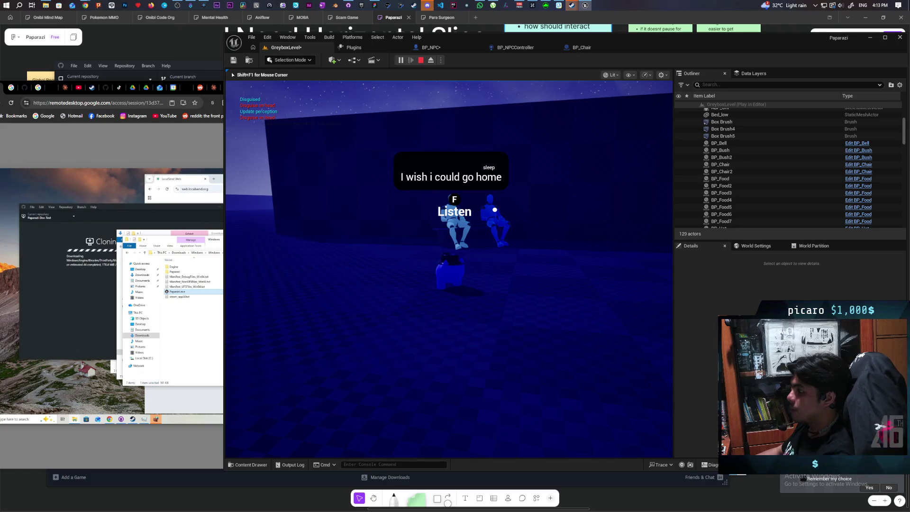
- Stop the GreyboxLevel play-test and bring GitHub Desktop to the front
key("Escape")
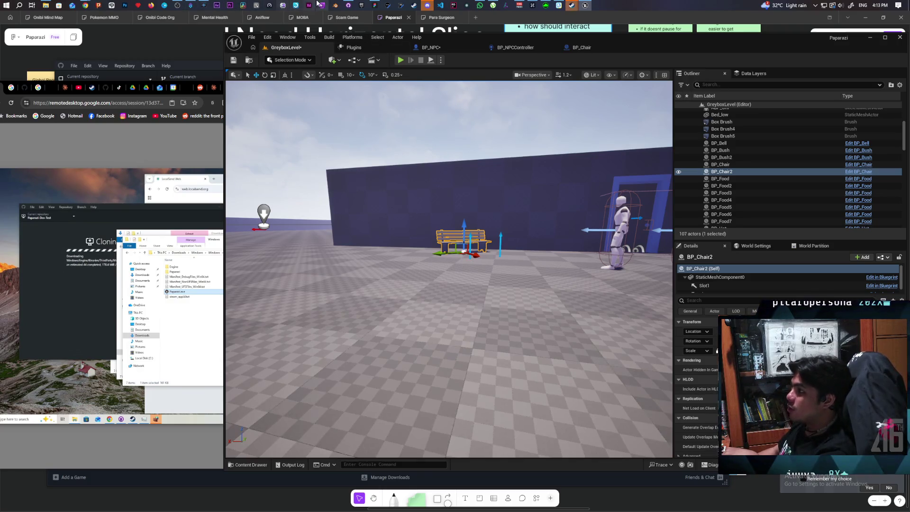
left_click(349, 6)
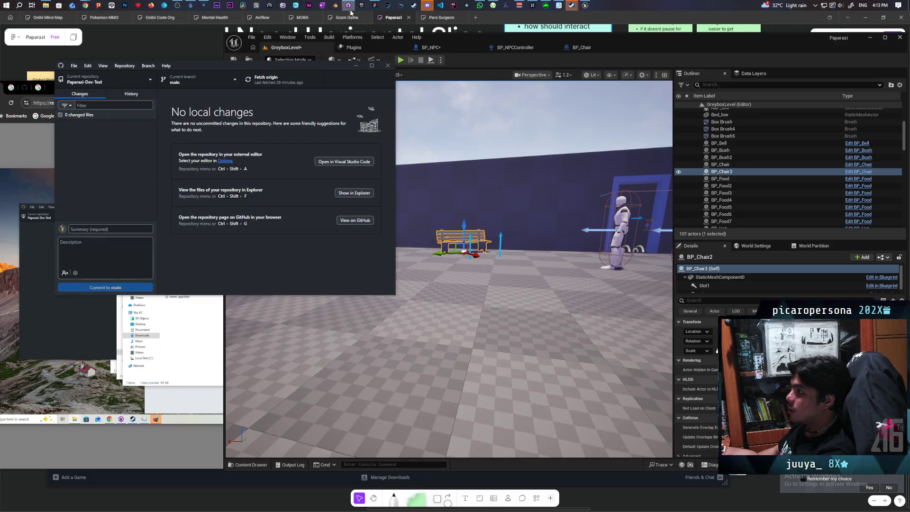
- Save all in Unreal, then commit the 7 Paparazi files to main as 'added springarm to eavesdrop widget'
left_click(576, 62)
key("ctrl+shift+s")
left_click(104, 79)
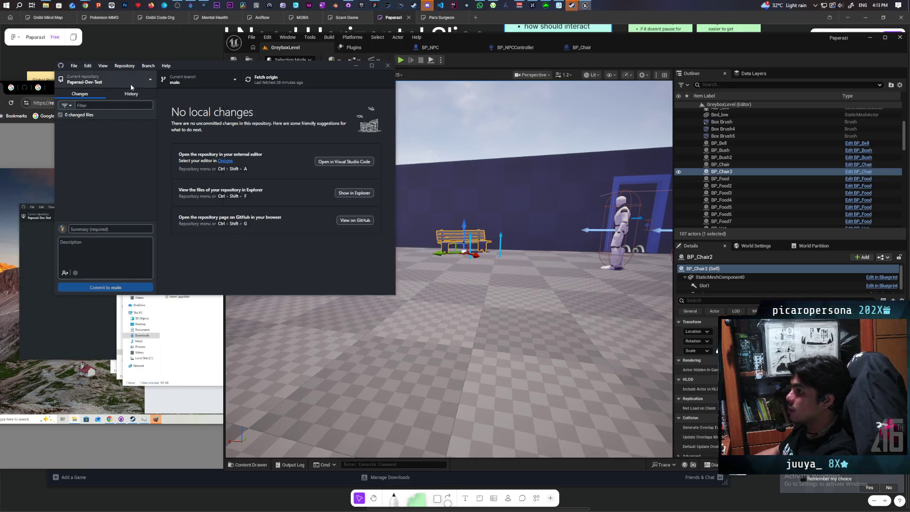
left_click(73, 129)
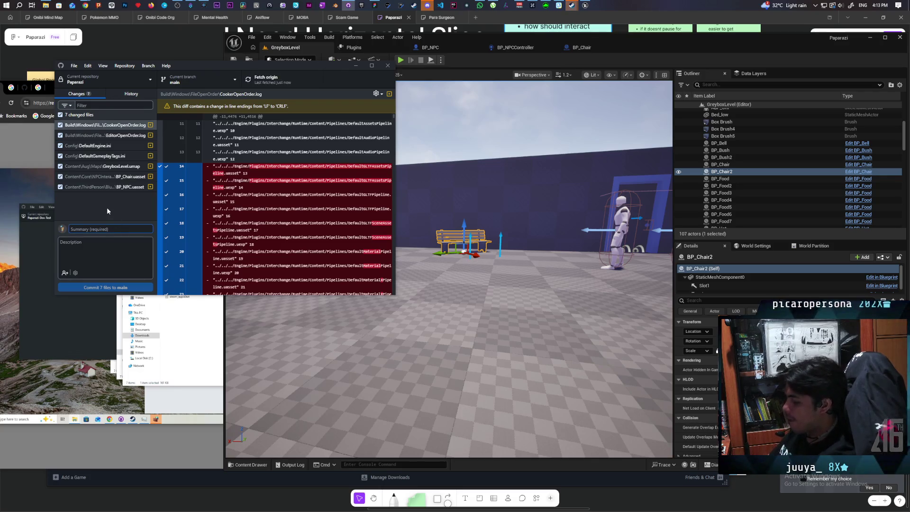
type("d")
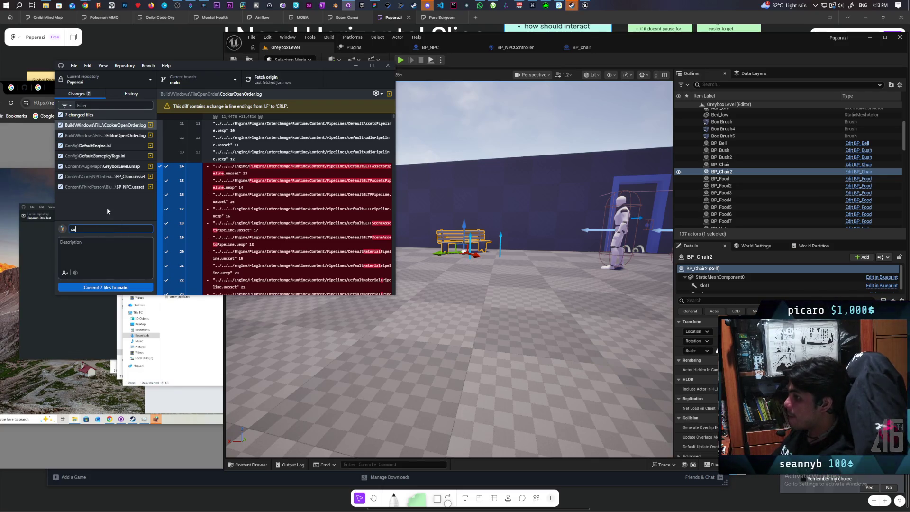
type("d")
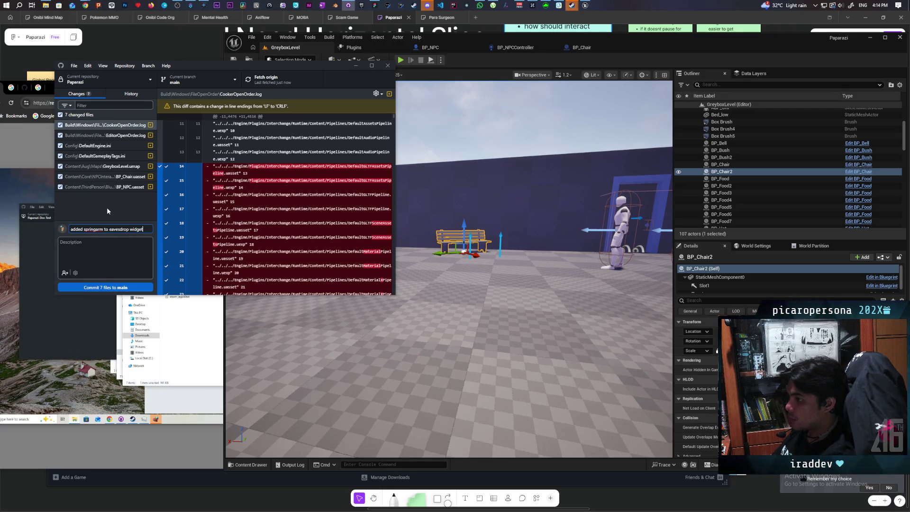
left_click(122, 287)
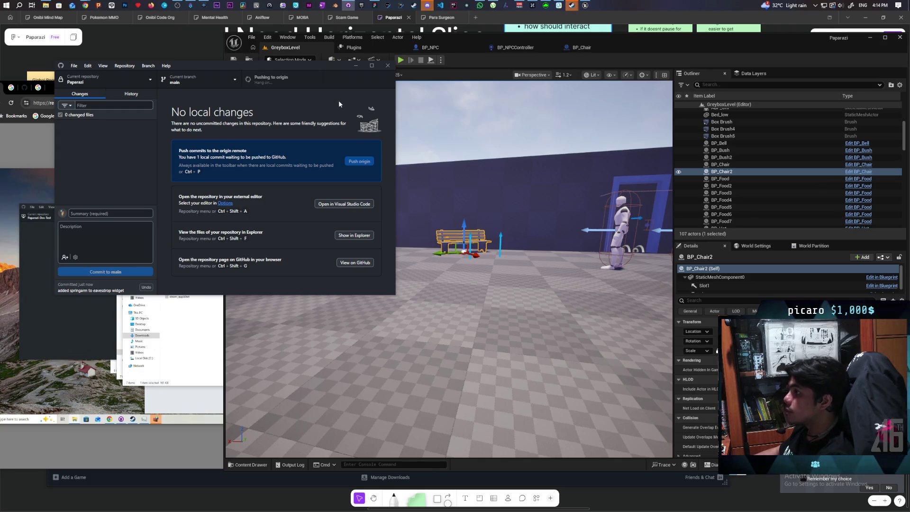
left_click(430, 47)
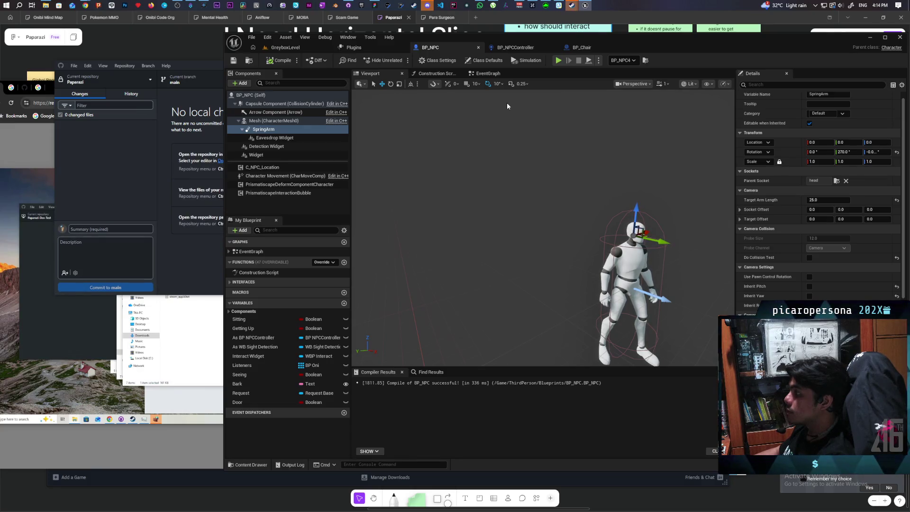
- Uncheck Start with Tick Enabled on the Eavesdrop Widget, compile BP_NPC, and play GreyboxLevel
left_click(275, 138)
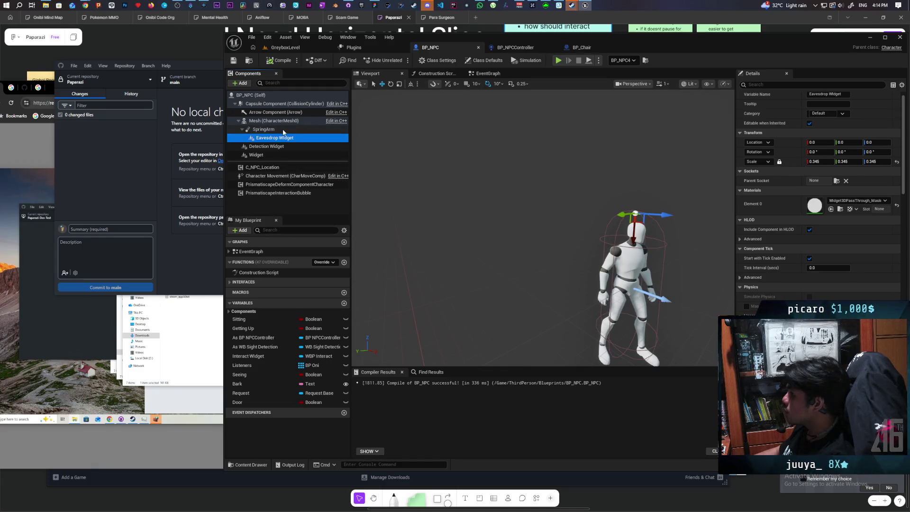
left_click(273, 130)
left_click(280, 138)
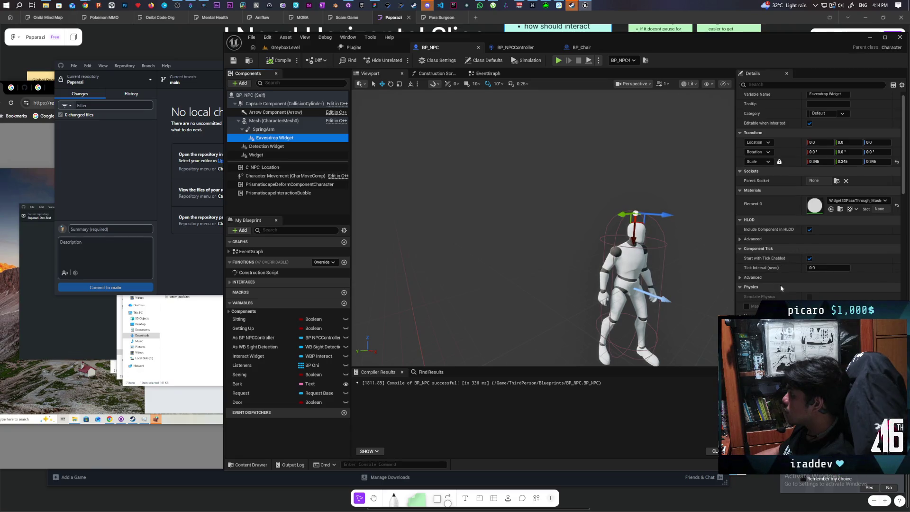
left_click(809, 258)
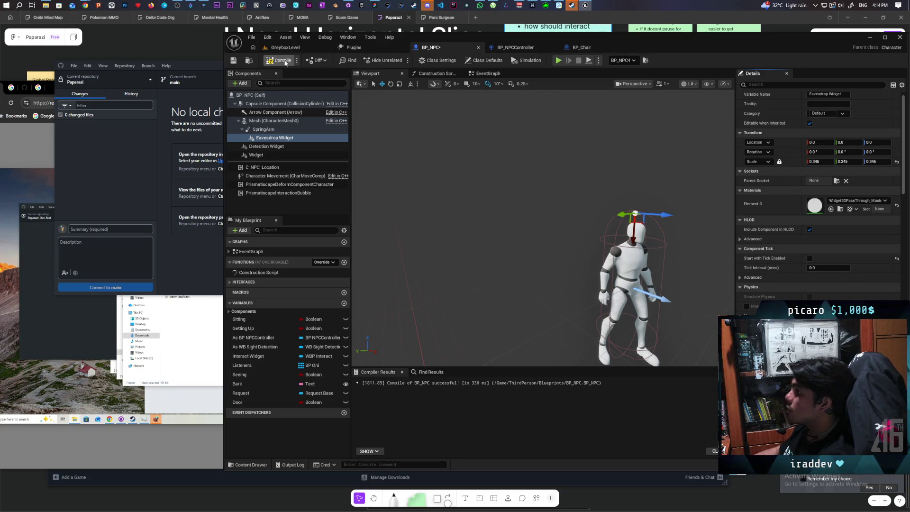
left_click(235, 60)
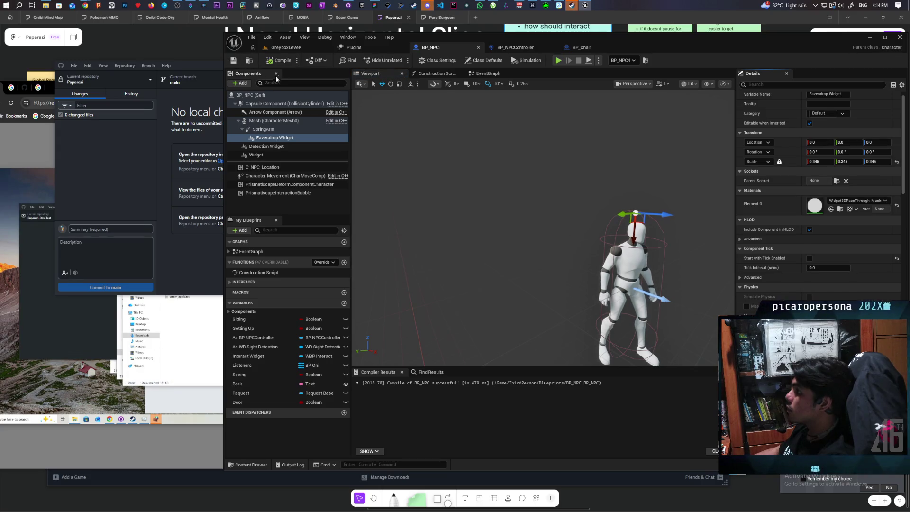
left_click(314, 49)
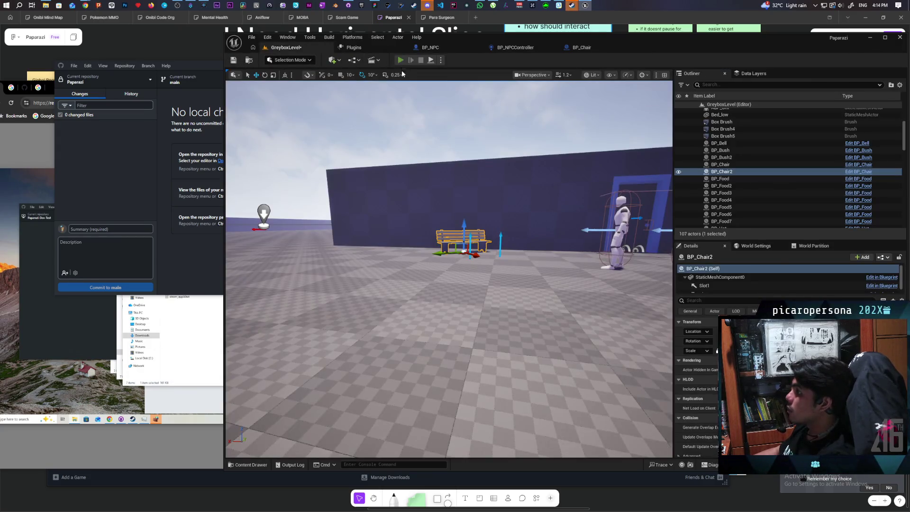
left_click(401, 60)
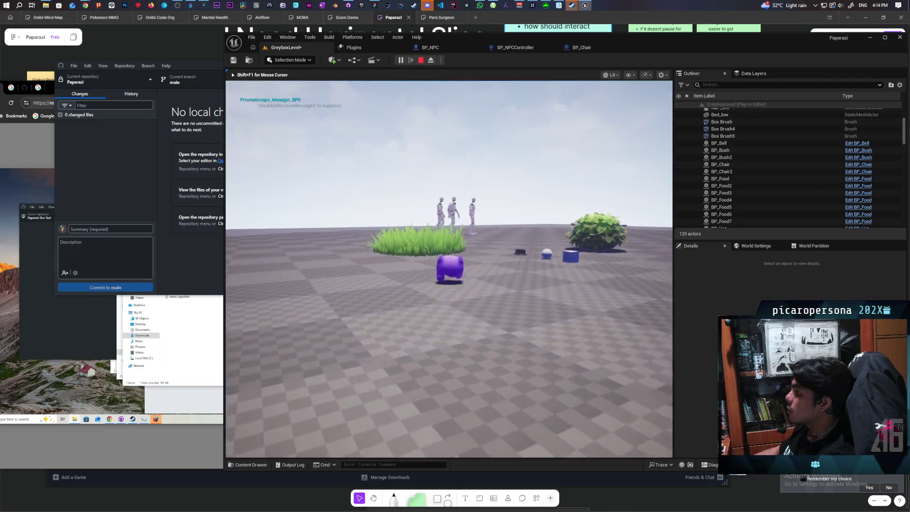
- Walk past the pillars and bushes to the standing NPC to hear its 'I need a shovel' request
key("w")
key("f")
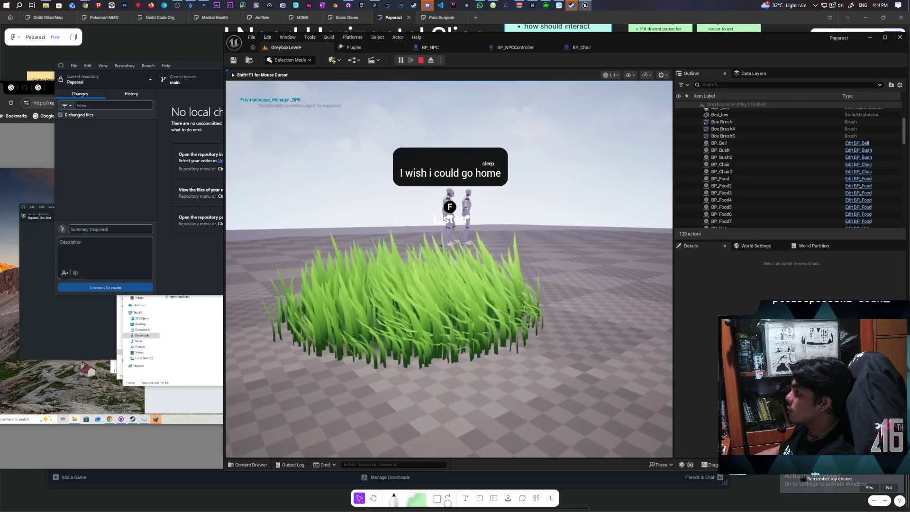
key("d")
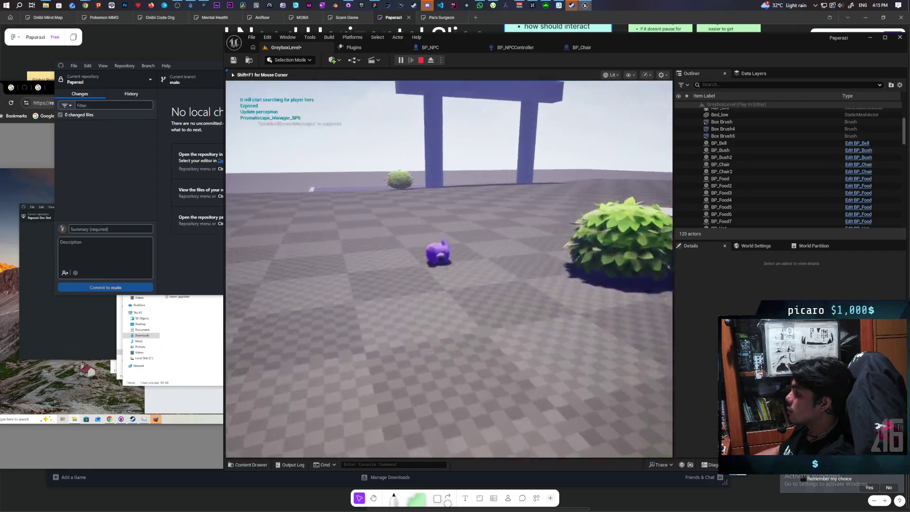
key("a")
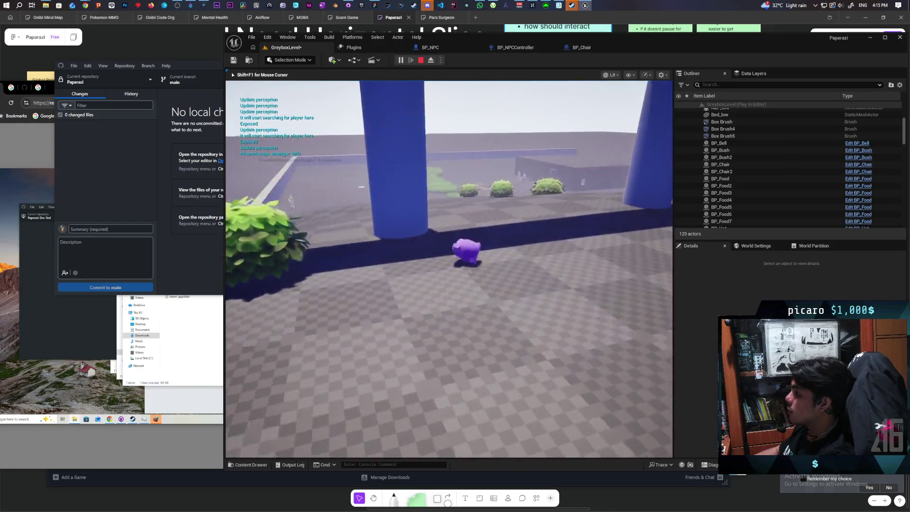
key("w")
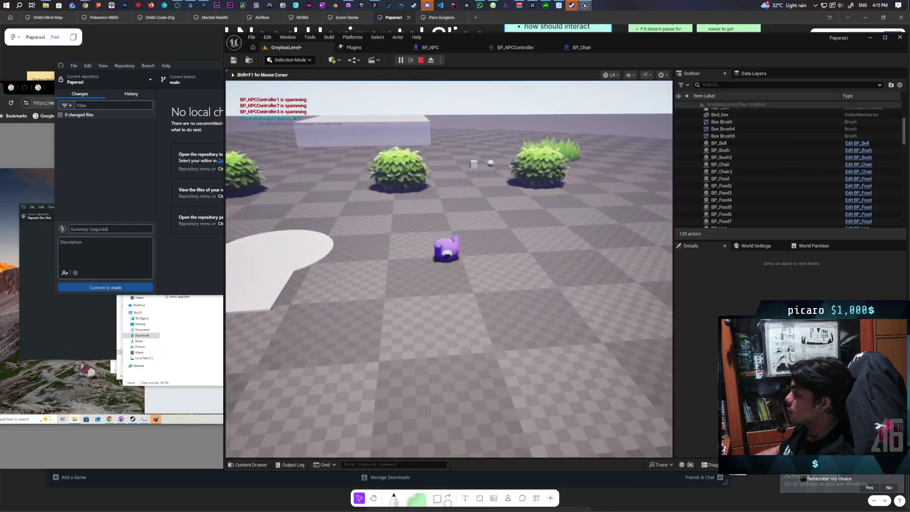
key("w")
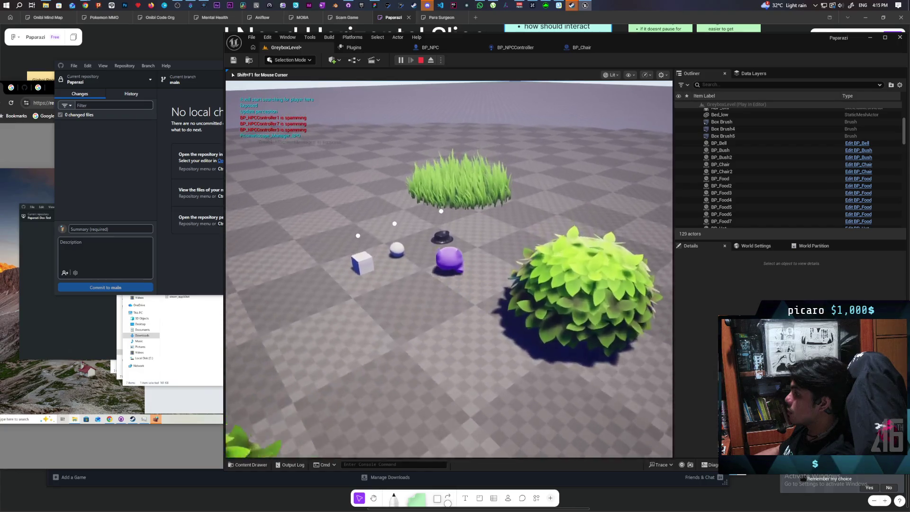
key("w")
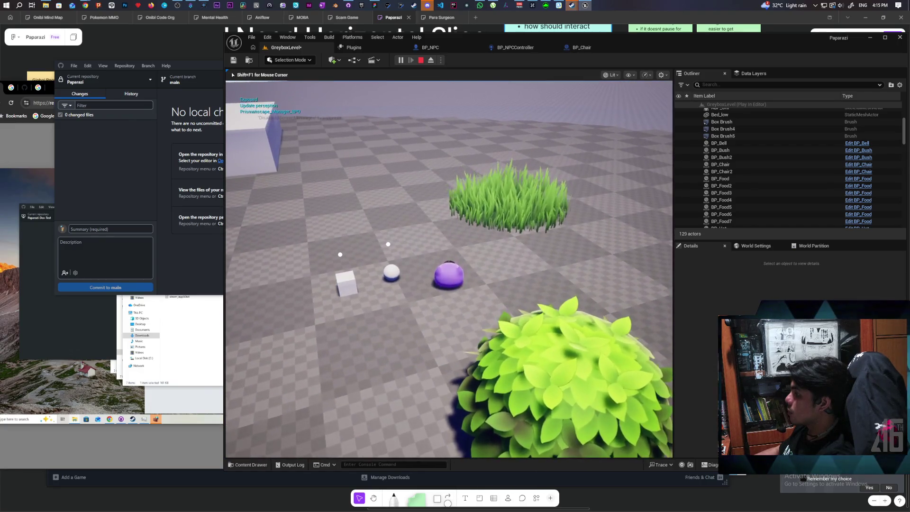
key("w")
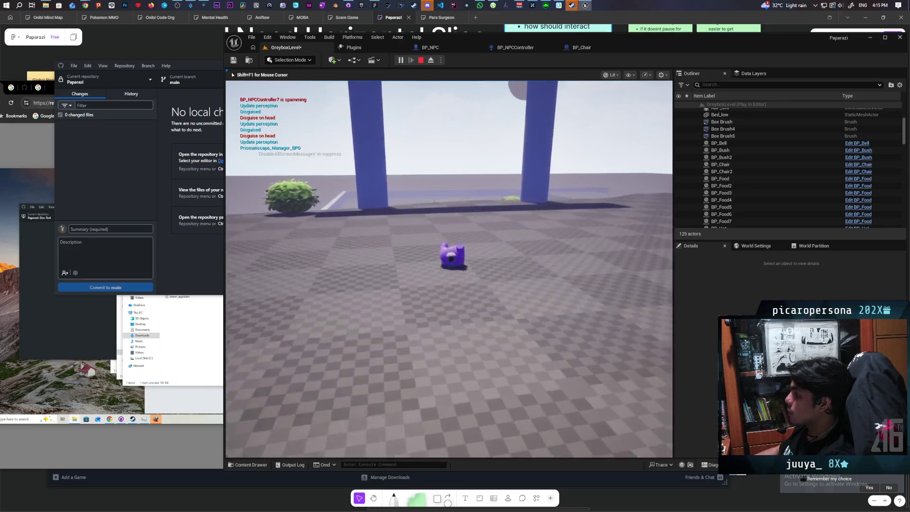
key("w")
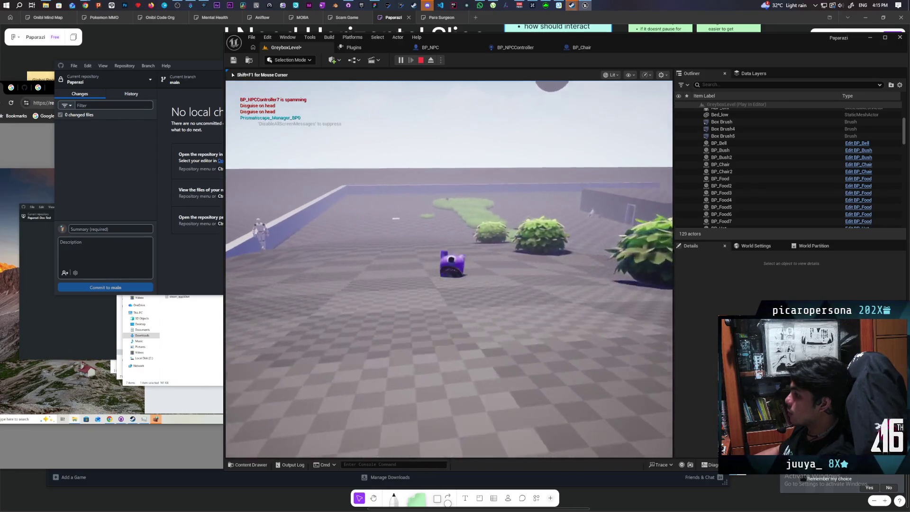
key("w")
key("w")
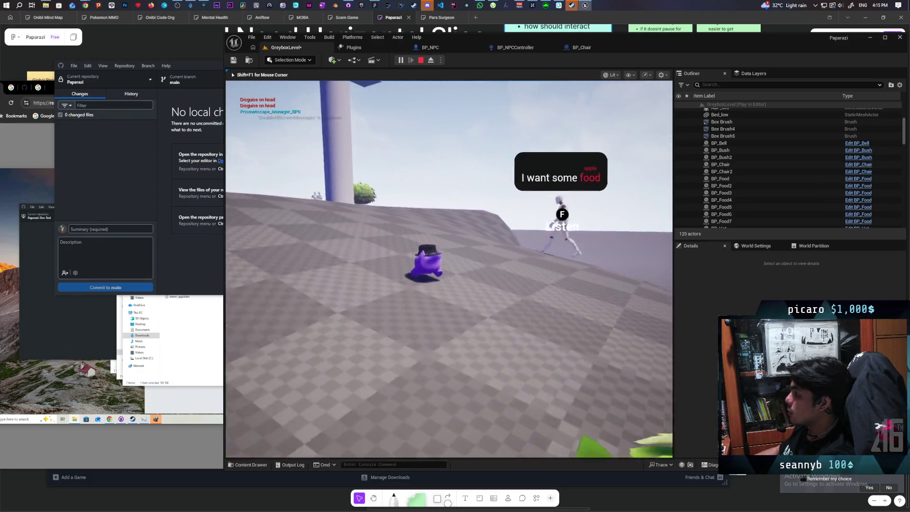
key("w")
key("f")
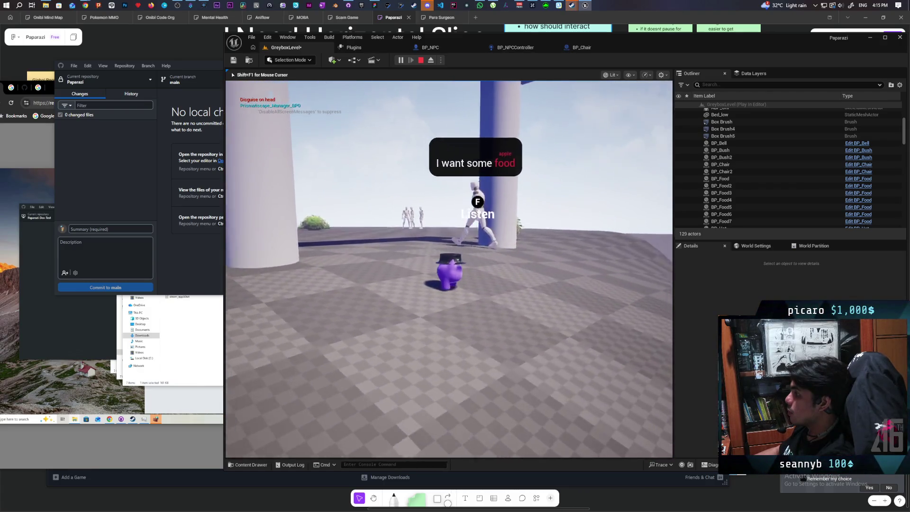
- Walk to the seated NPCs, listen in with F, then stop the play session
key("w")
key("w")
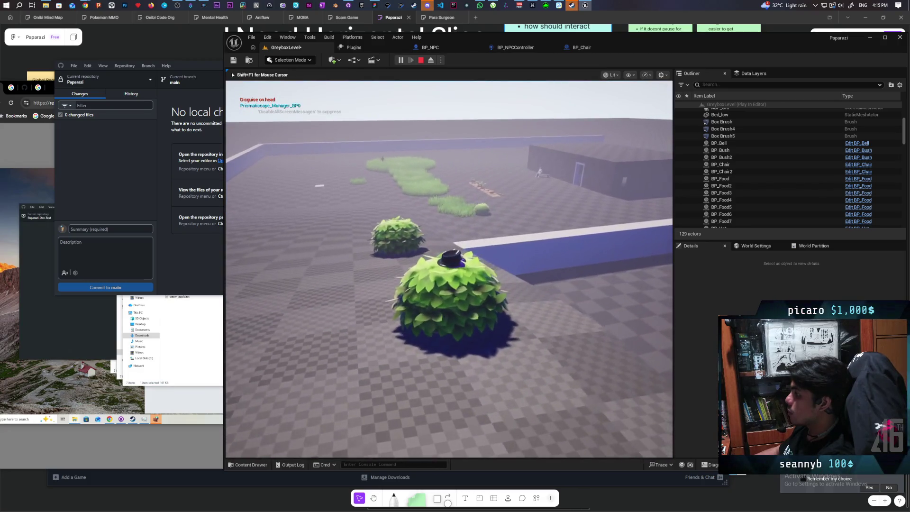
key("w")
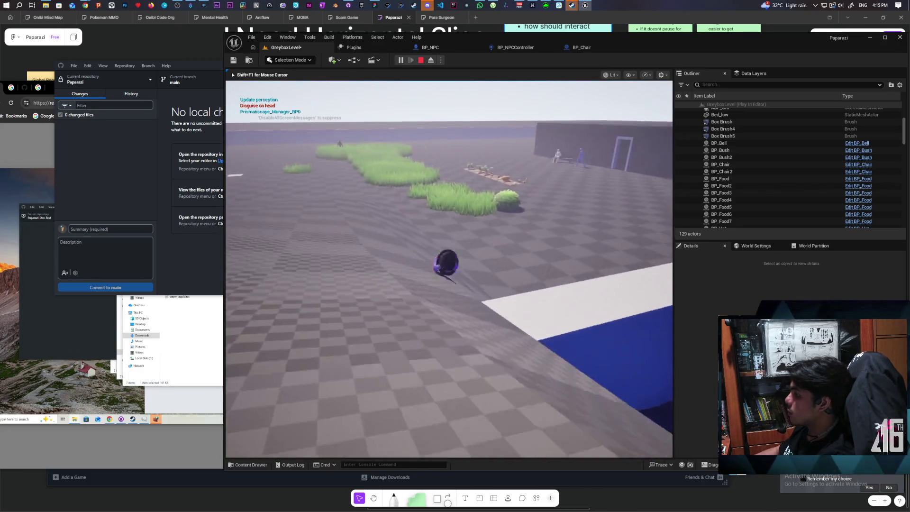
key("w")
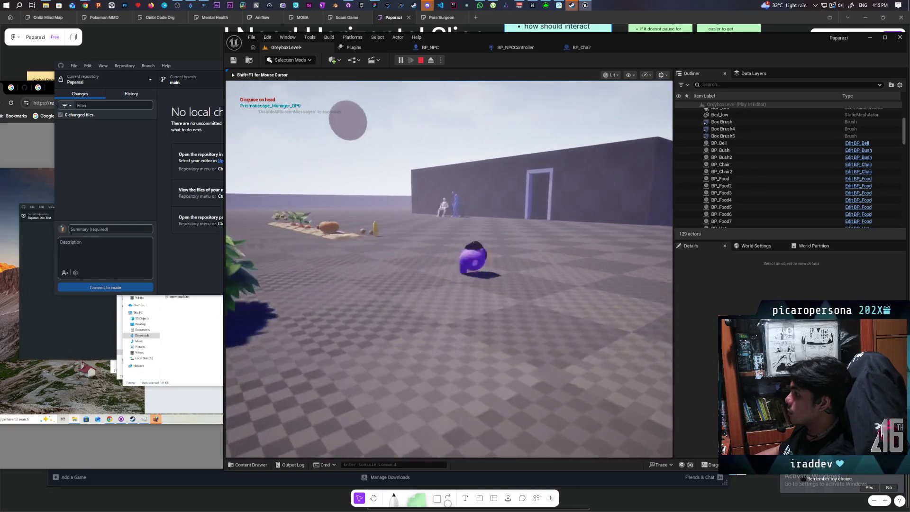
key("w")
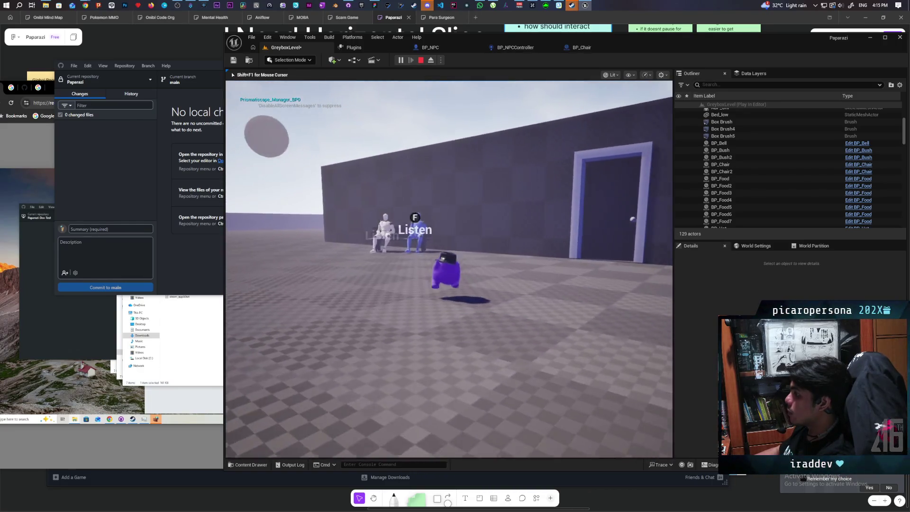
key("f")
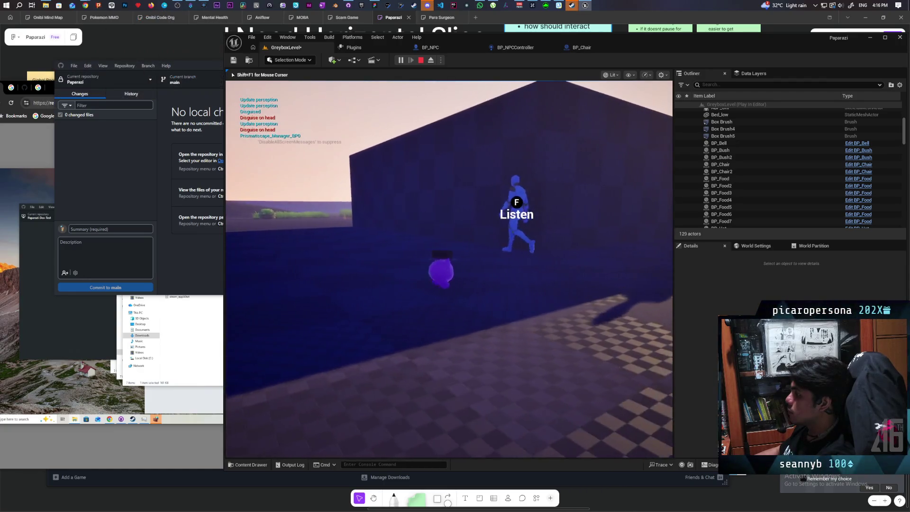
key("f")
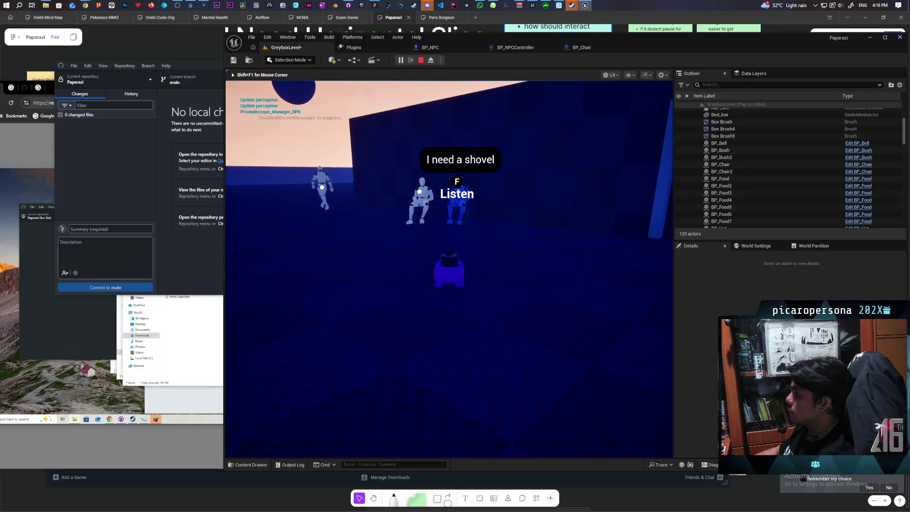
key("Escape")
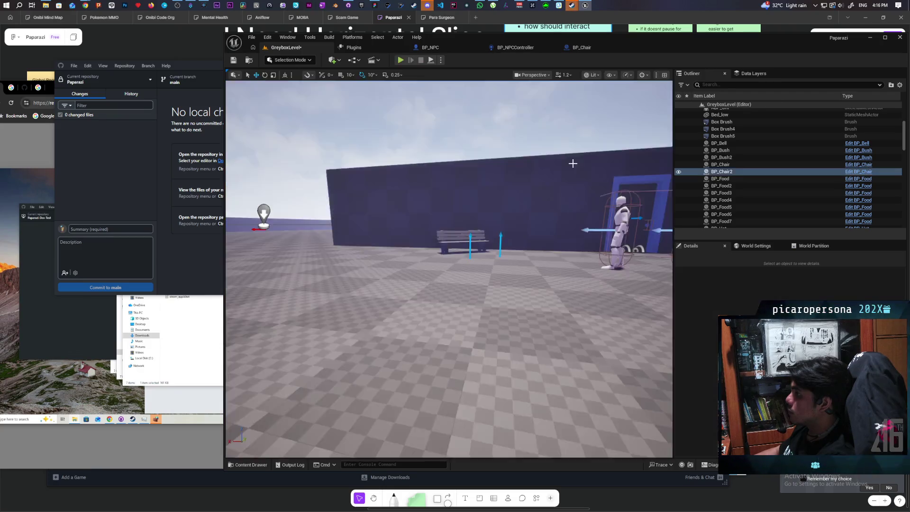
- Tick Enable Camera Lag on BP_NPC's SpringArm via a 'lag' Details search, then return to GreyboxLevel
left_click(582, 47)
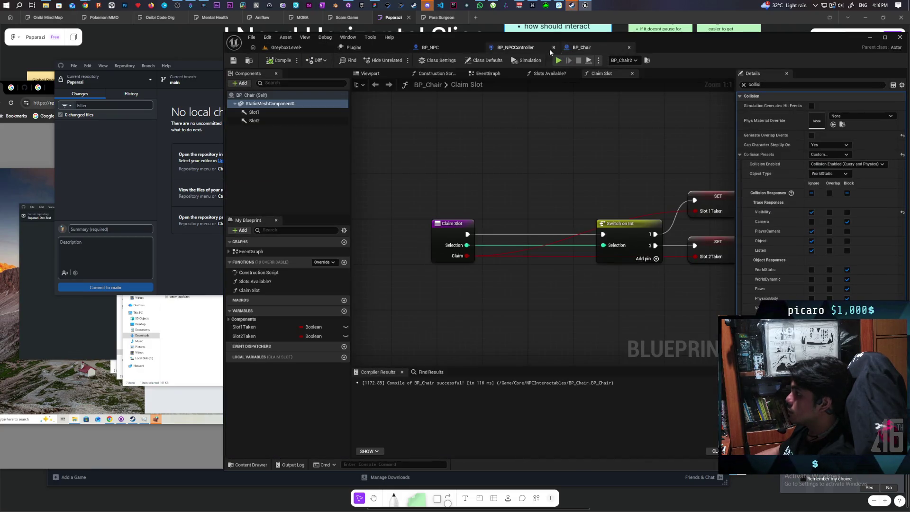
left_click(516, 47)
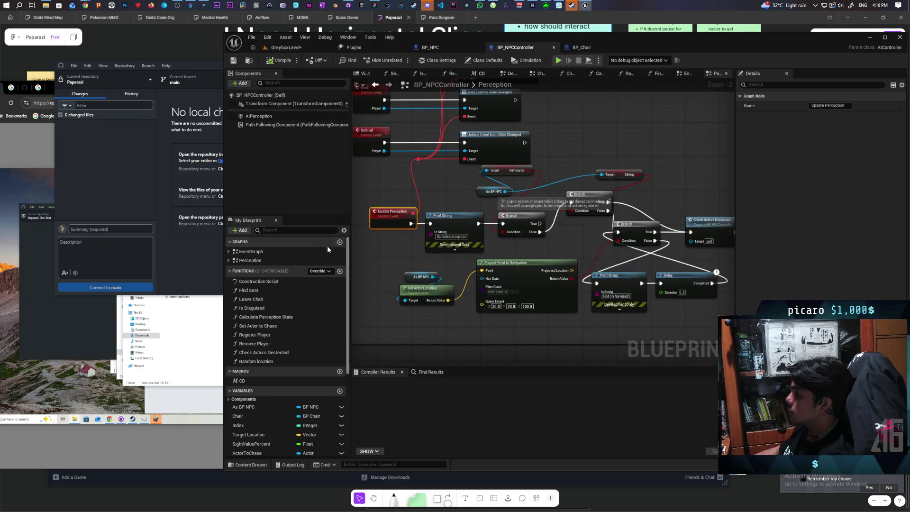
left_click(429, 48)
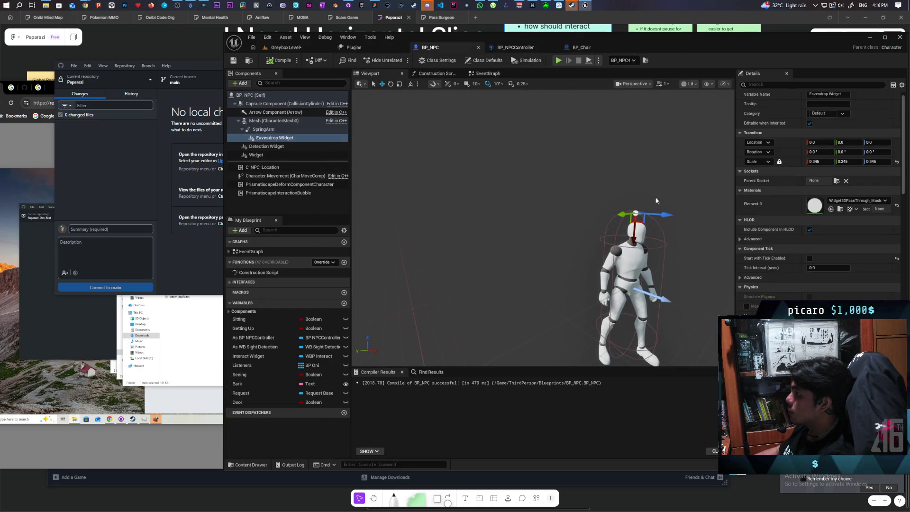
left_click(264, 130)
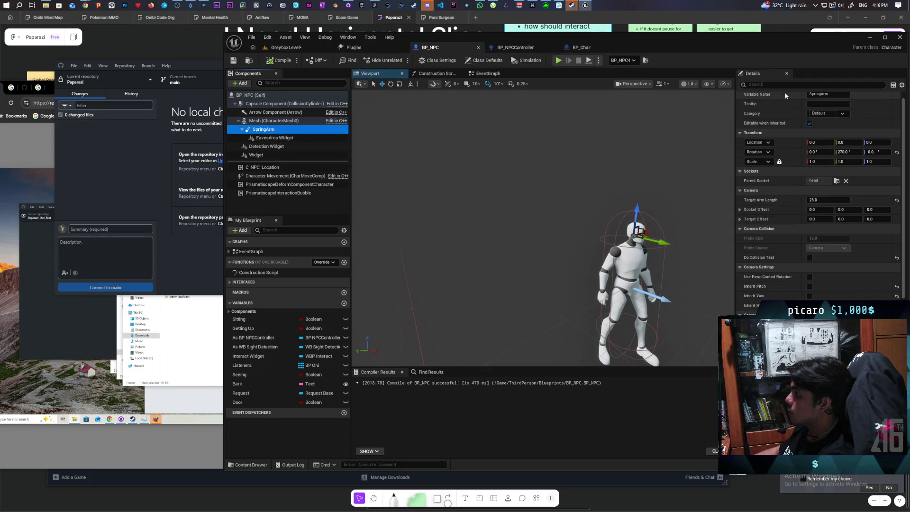
type("lag")
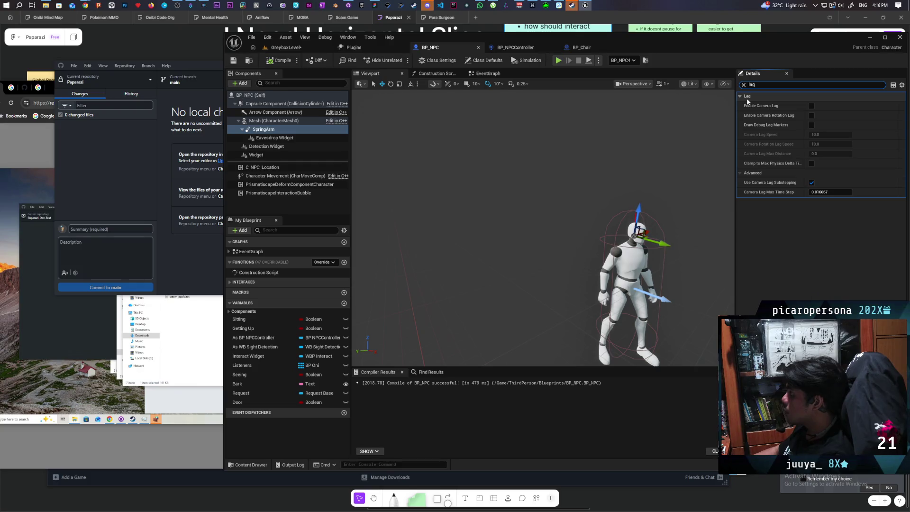
left_click(811, 106)
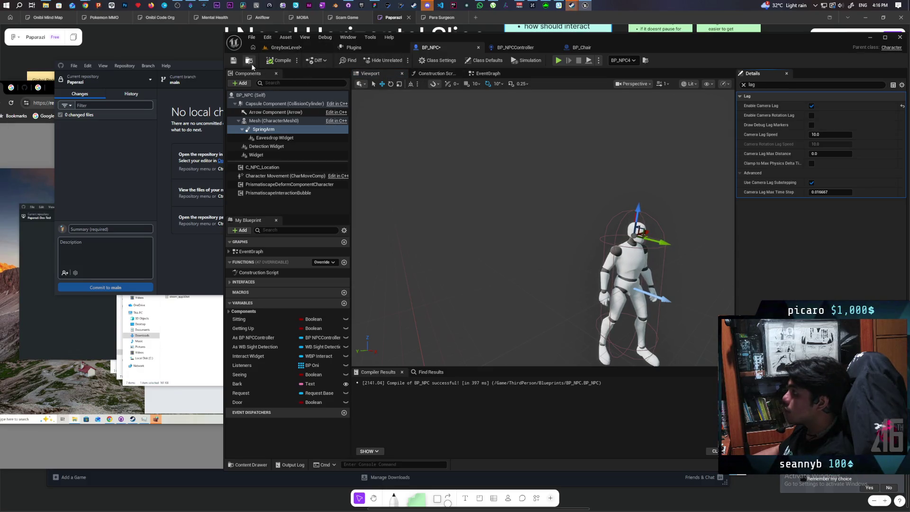
left_click(281, 48)
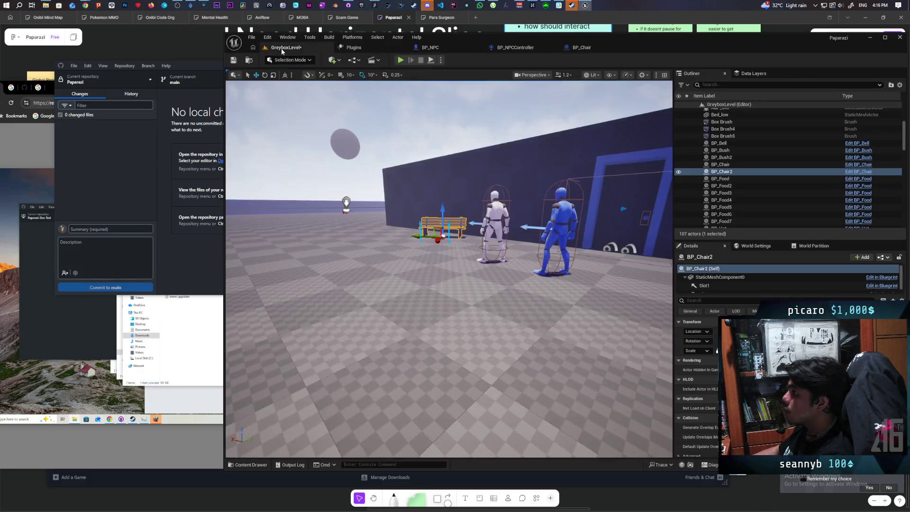
- Play GreyboxLevel and press F near an NPC to listen to its long information message
left_click(401, 59)
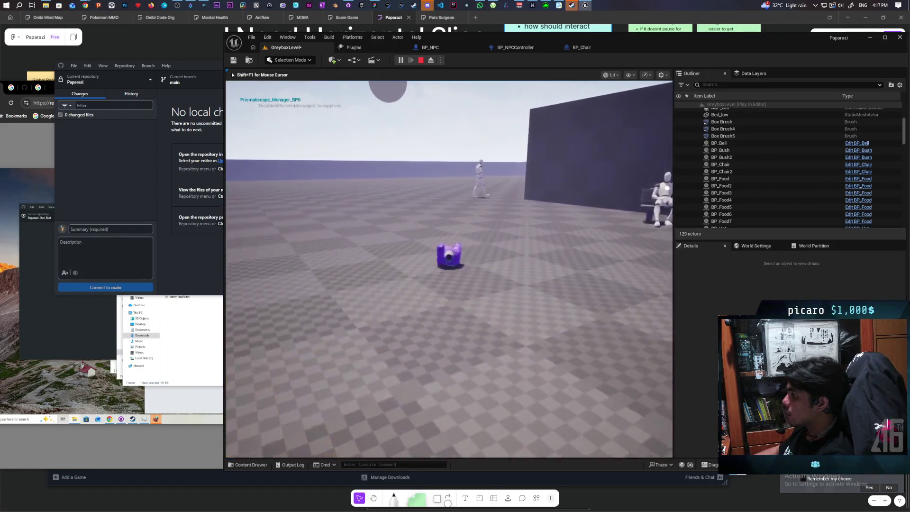
key("f")
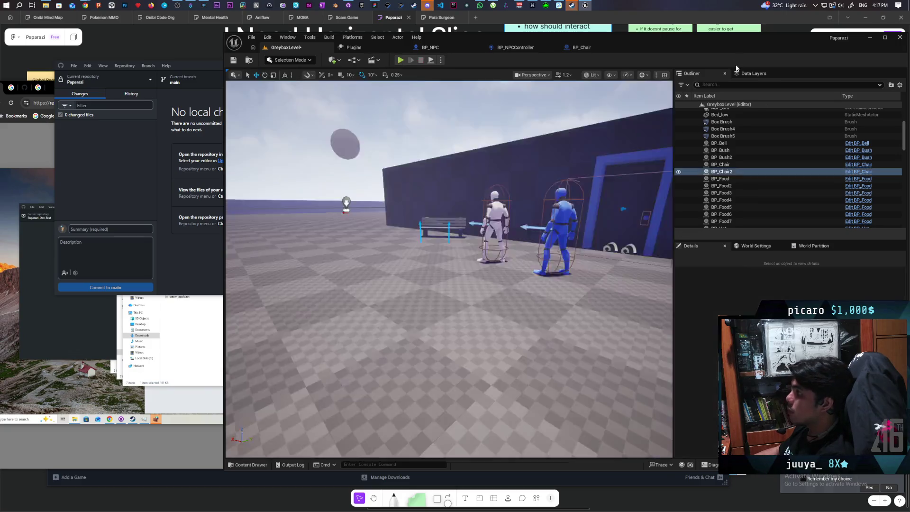
- Set the SpringArm's Camera Lag Speed to 1.0, compile BP_NPC, and save
left_click(584, 48)
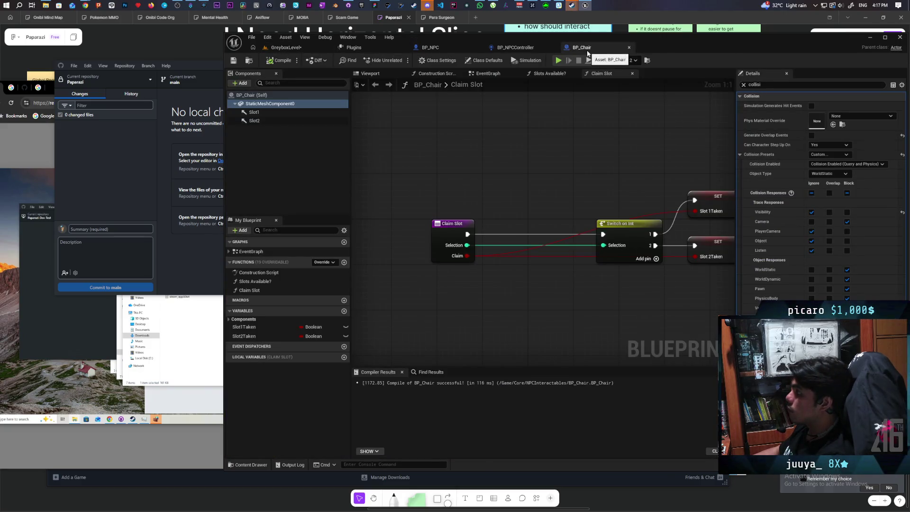
left_click(438, 48)
mouse_move(776, 137)
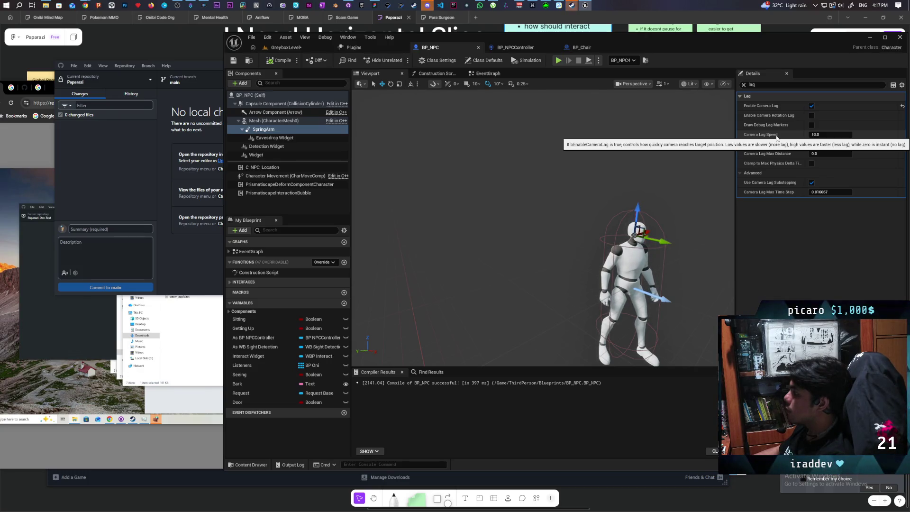
left_click(839, 135)
type("1")
key("Return")
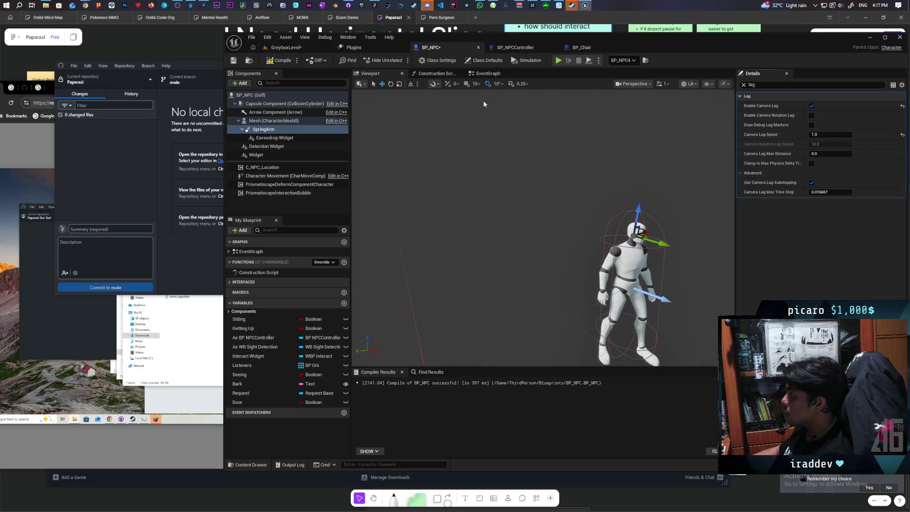
left_click(287, 62)
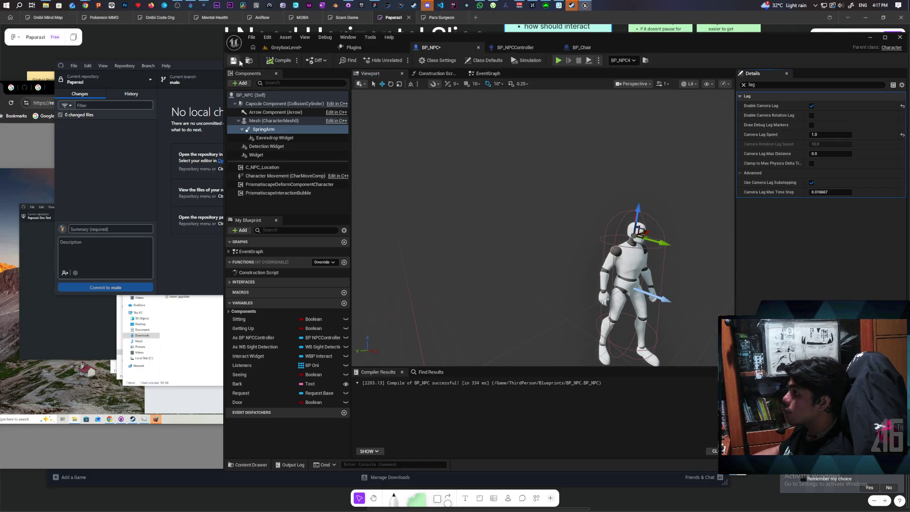
key("ctrl+s")
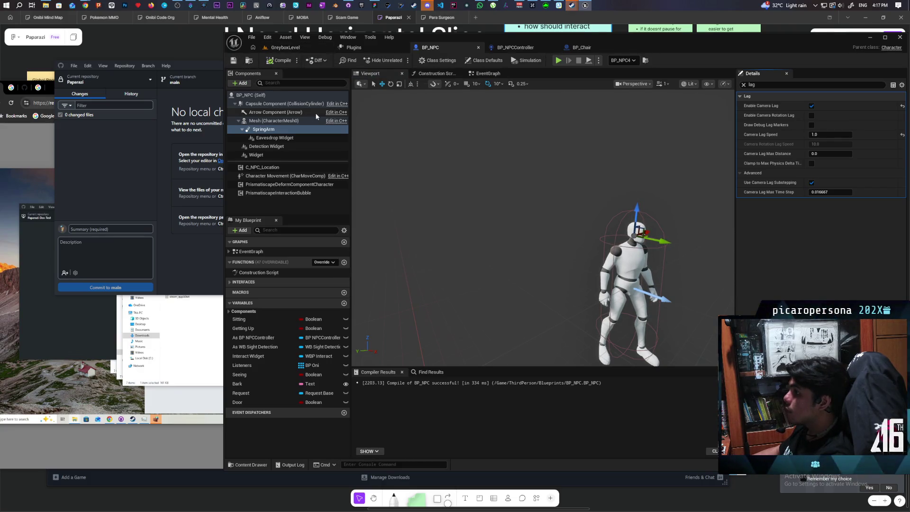
- Turn on Start with Tick Enabled for the SpringArm, recompile, and go back to GreyboxLevel
left_click(743, 85)
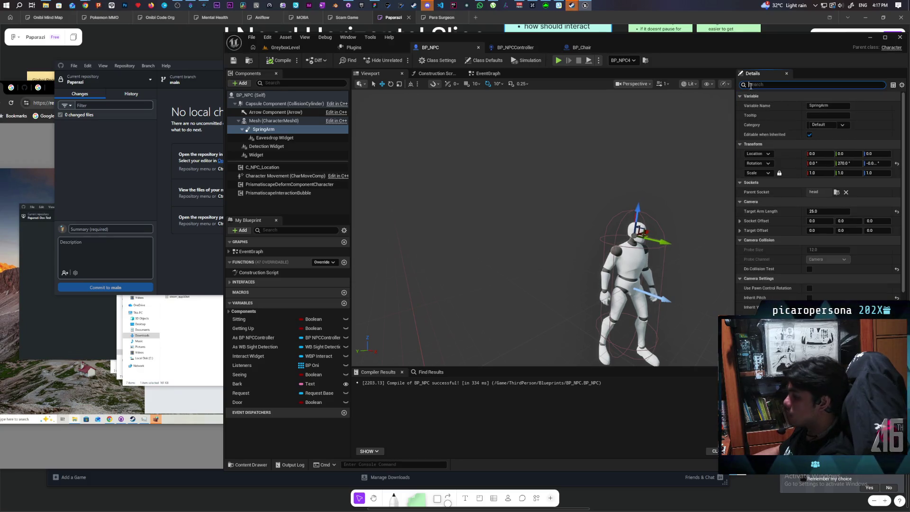
type("tic")
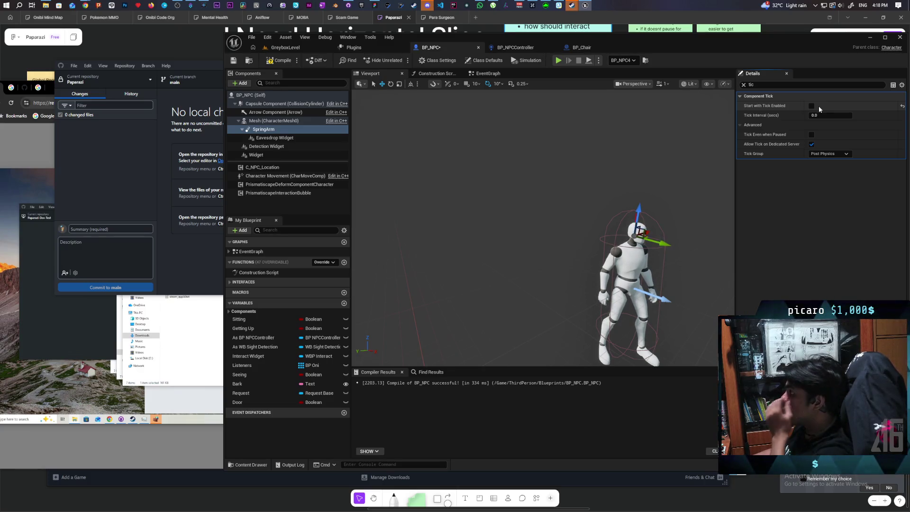
left_click(283, 61)
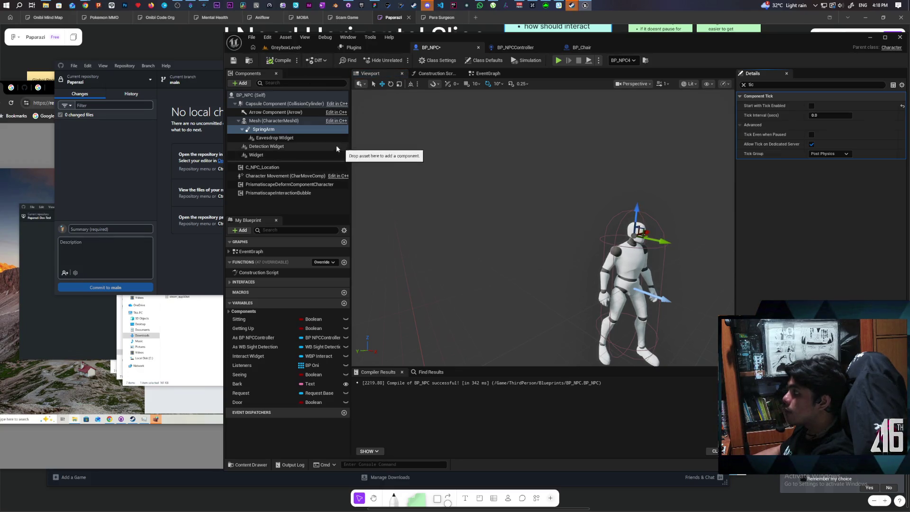
left_click(810, 106)
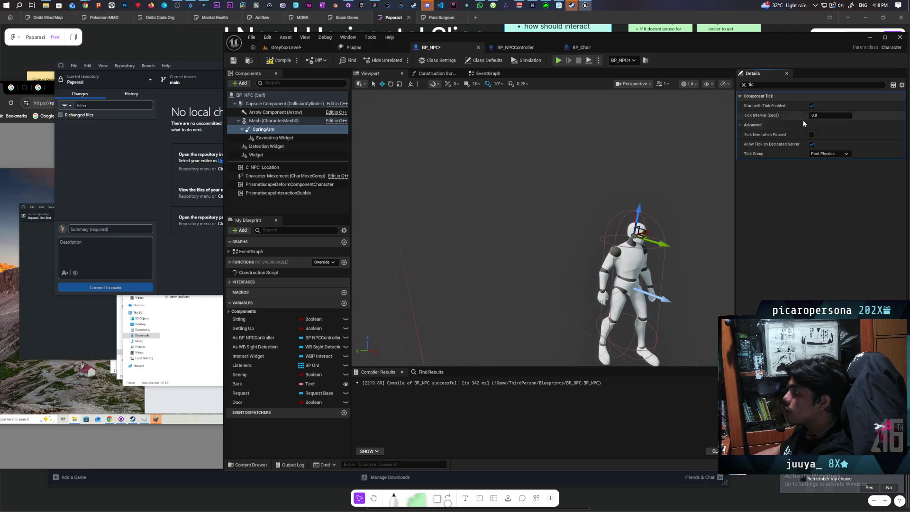
left_click(284, 61)
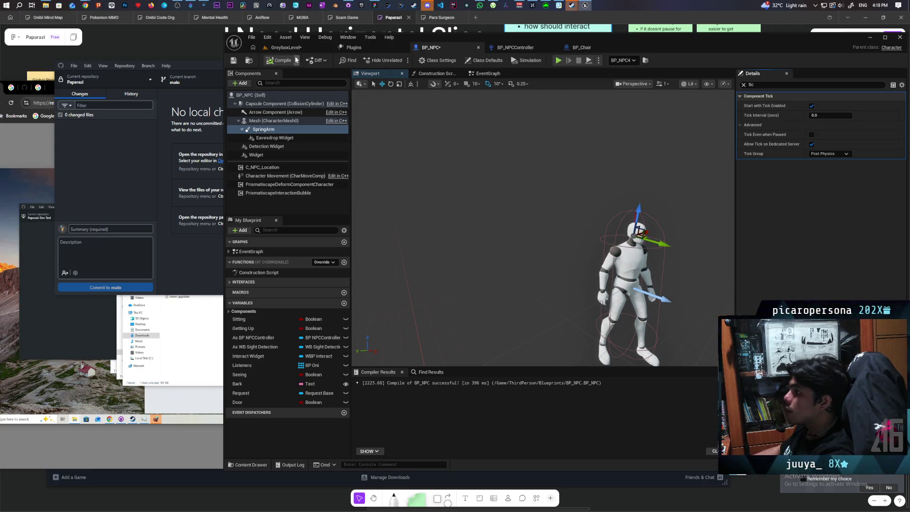
left_click(286, 47)
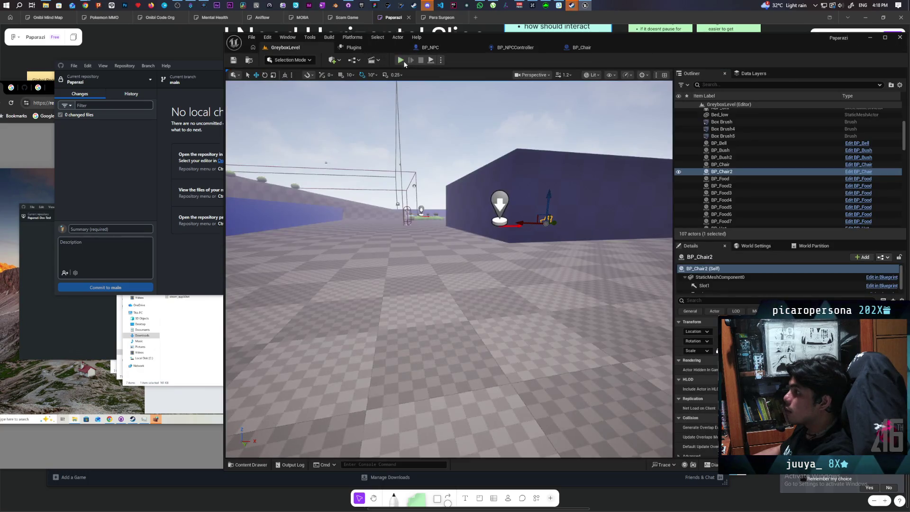
- Play GreyboxLevel, walk through the grass and bushes with the NPC's speech bubble following, then stop
left_click(403, 61)
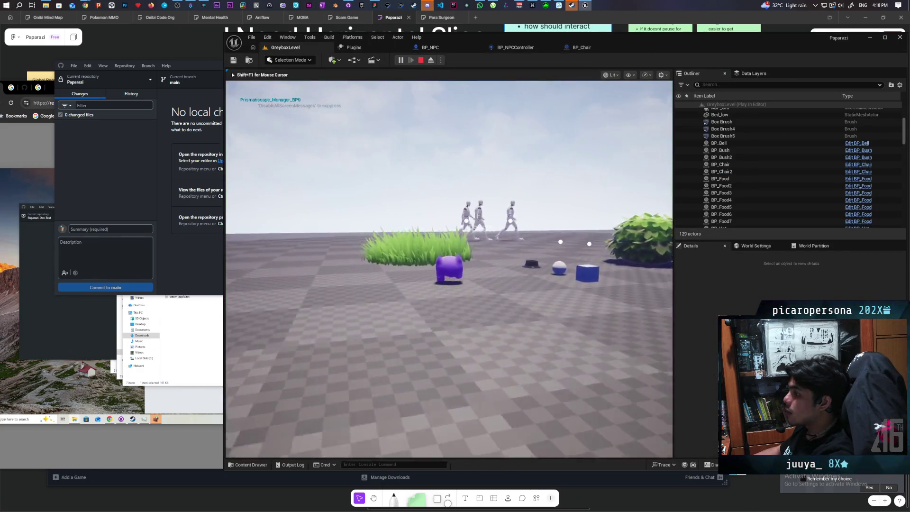
key("w")
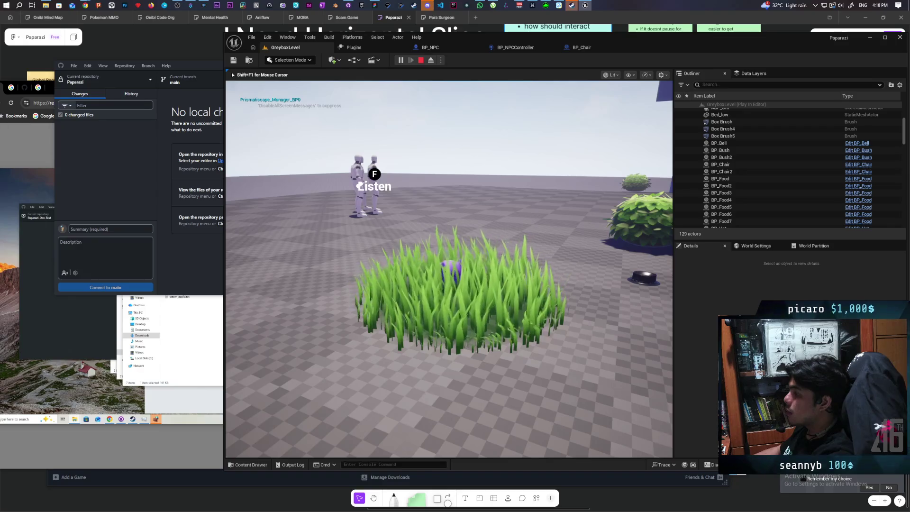
key("w")
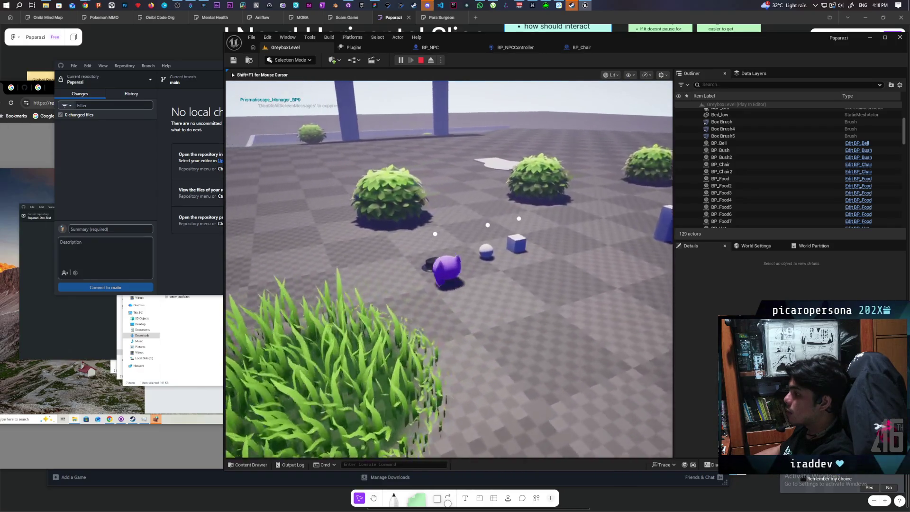
key("w")
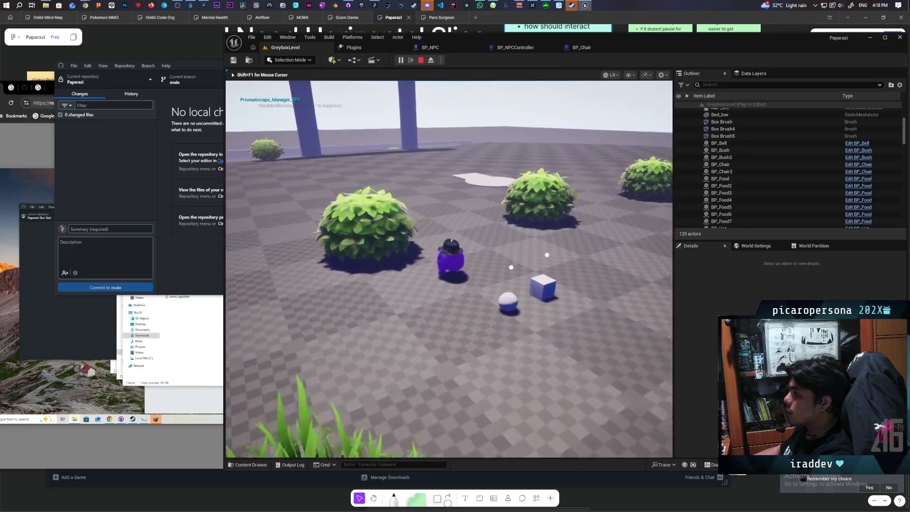
key("w")
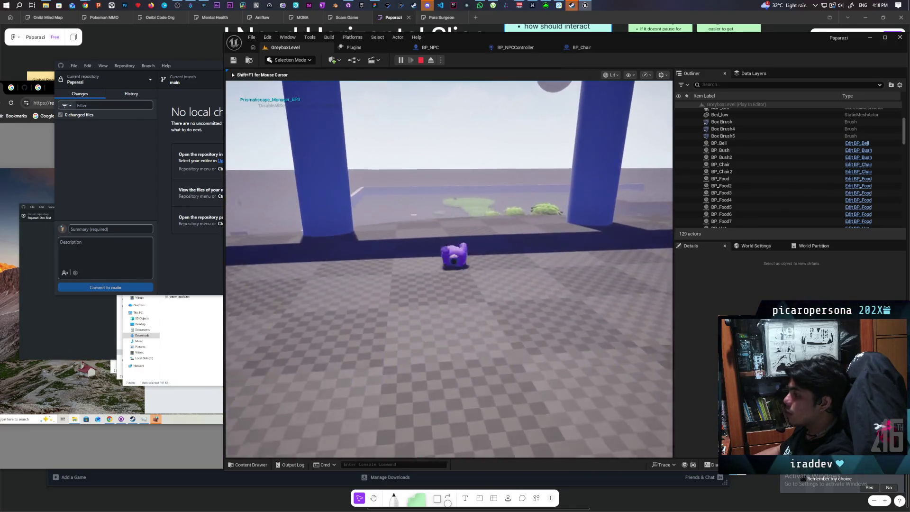
key("w")
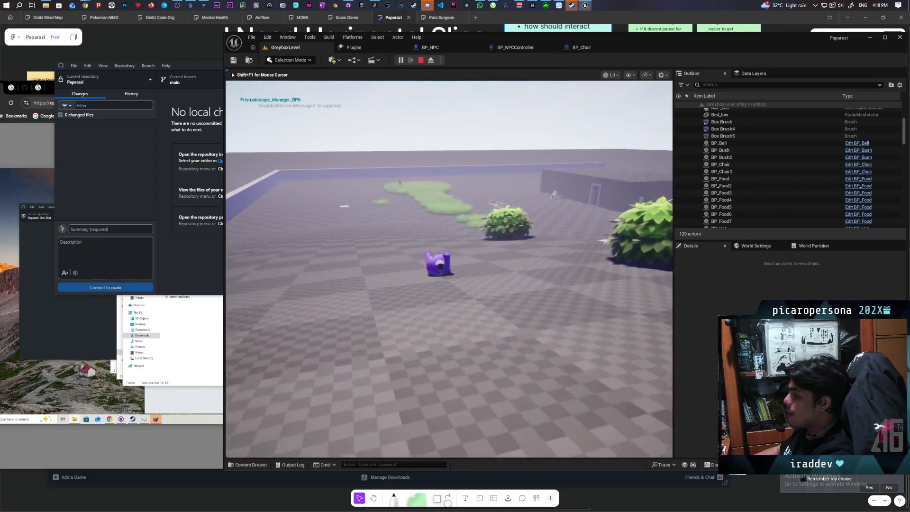
key("w")
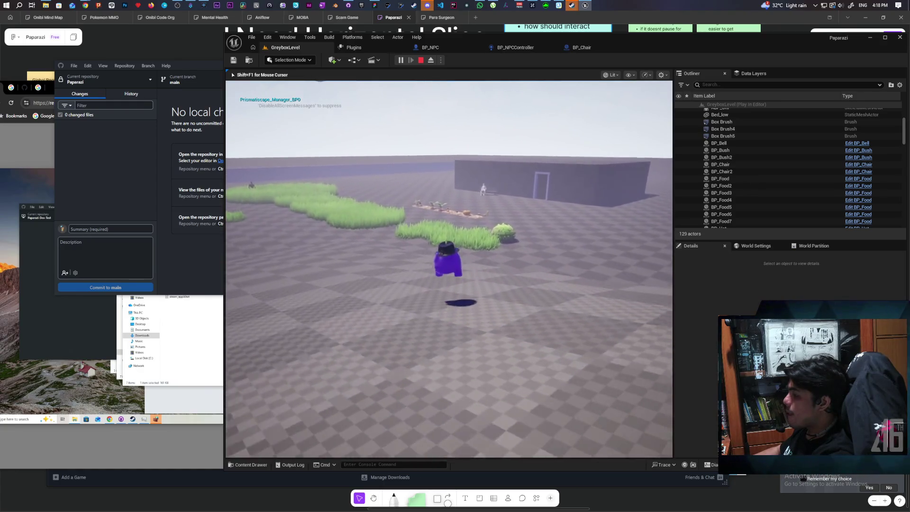
key("w")
key("w")
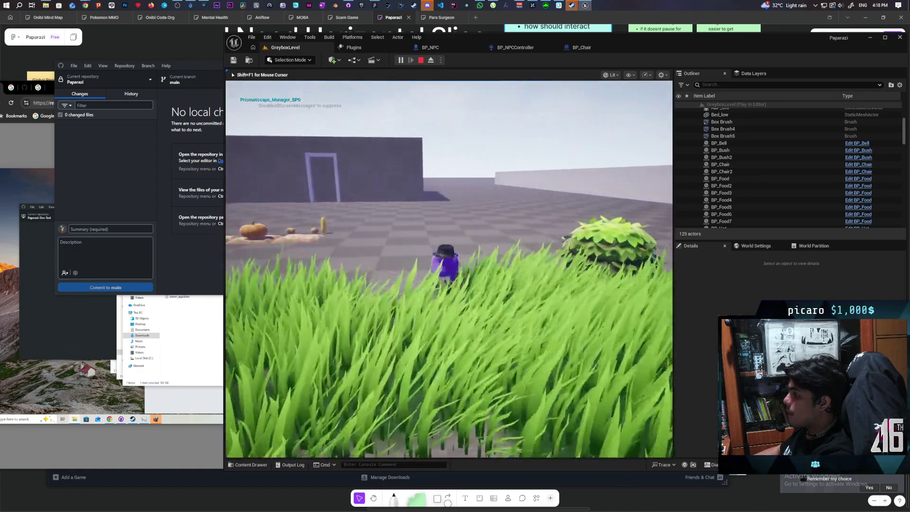
key("w")
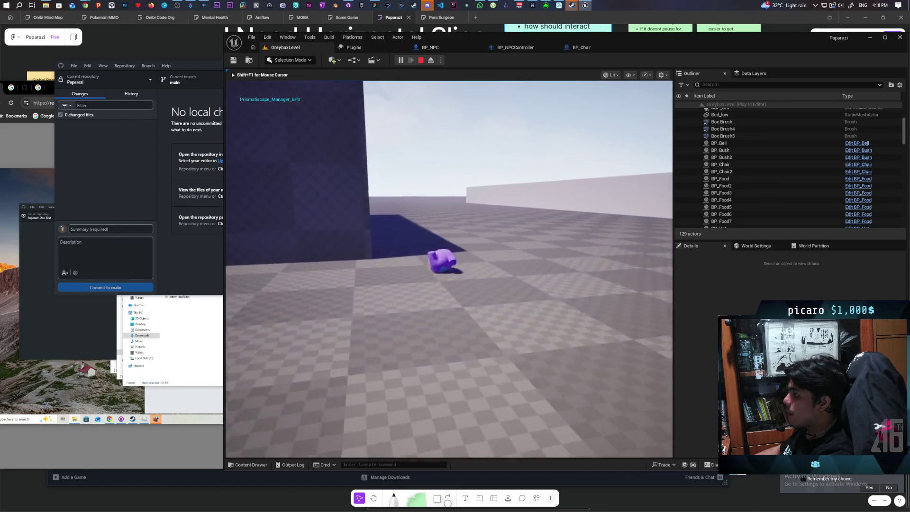
key("w")
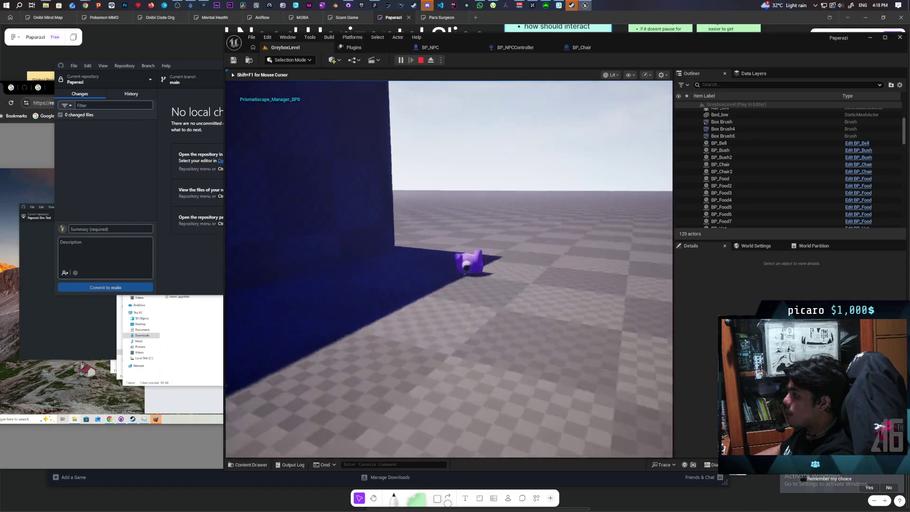
key("w")
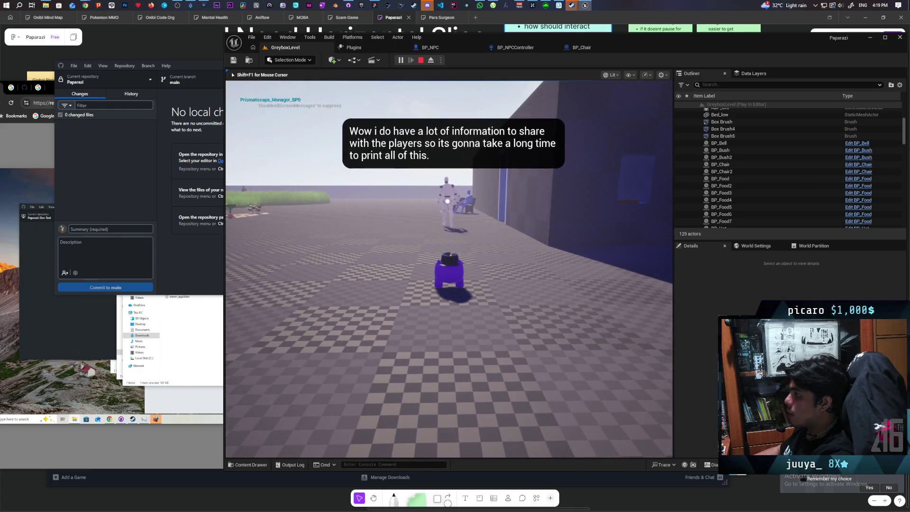
key("Escape")
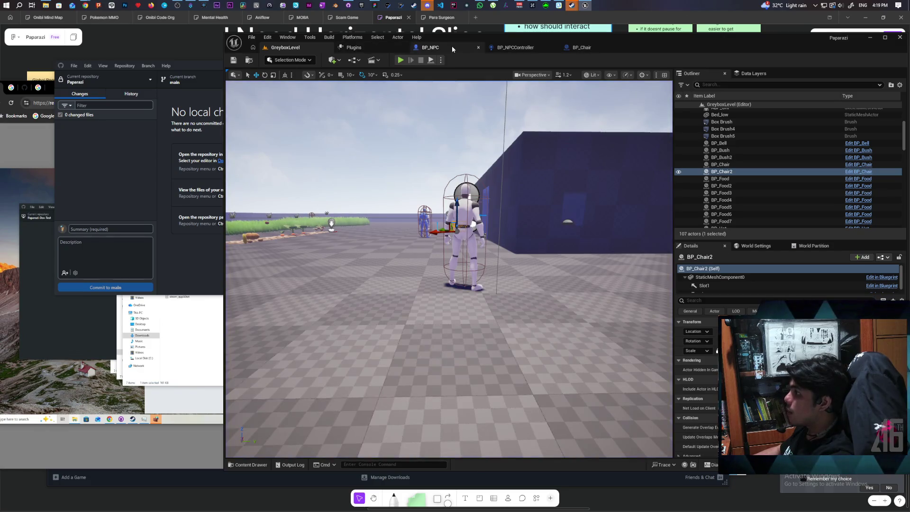
- Set BP_NPC's SpringArm Camera Lag Speed to 10 via a 'lag' Details search
left_click(451, 47)
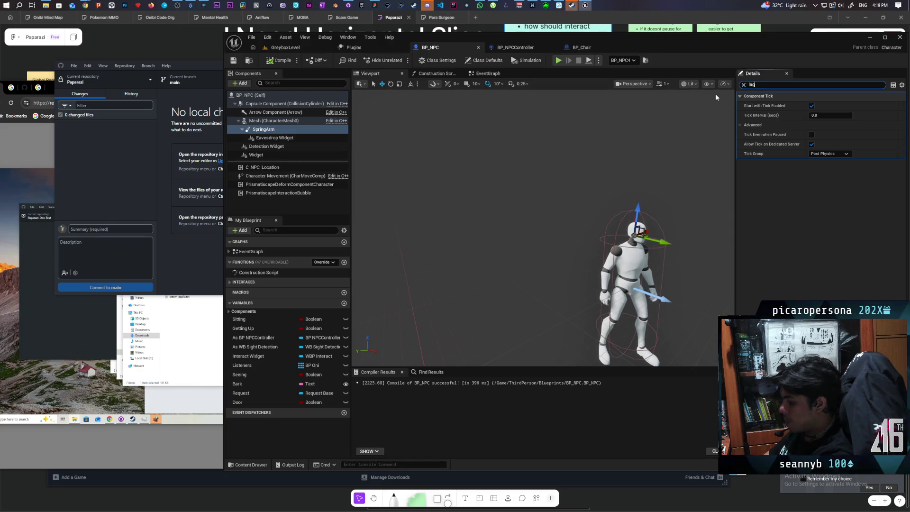
type("lag")
left_click(827, 135)
type("10")
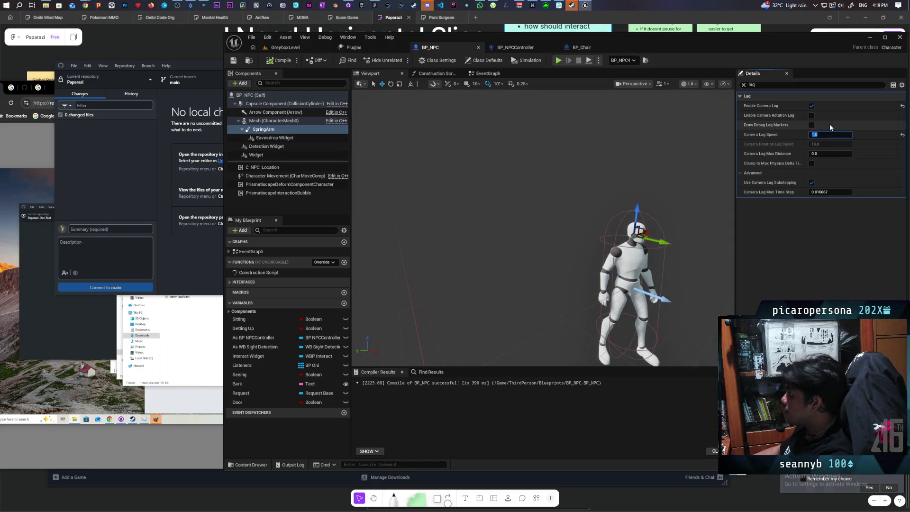
- Filter Details by 'tick' to check the Eavesdrop Widget and Mesh tick settings, then play GreyboxLevel
double_click(773, 84)
type("tick")
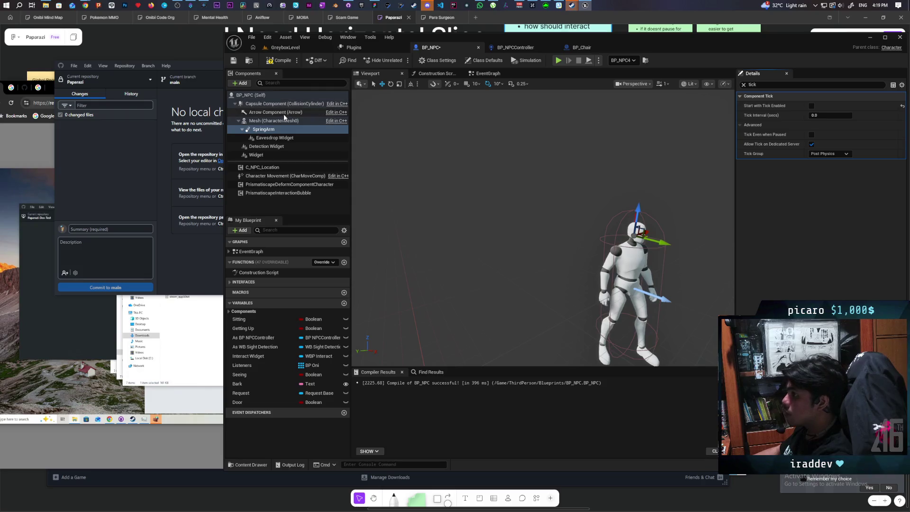
left_click(279, 137)
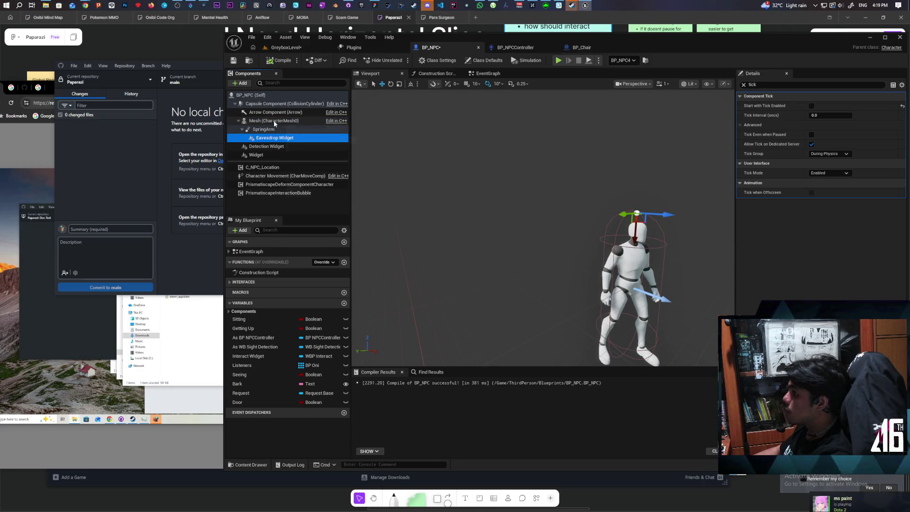
left_click(274, 122)
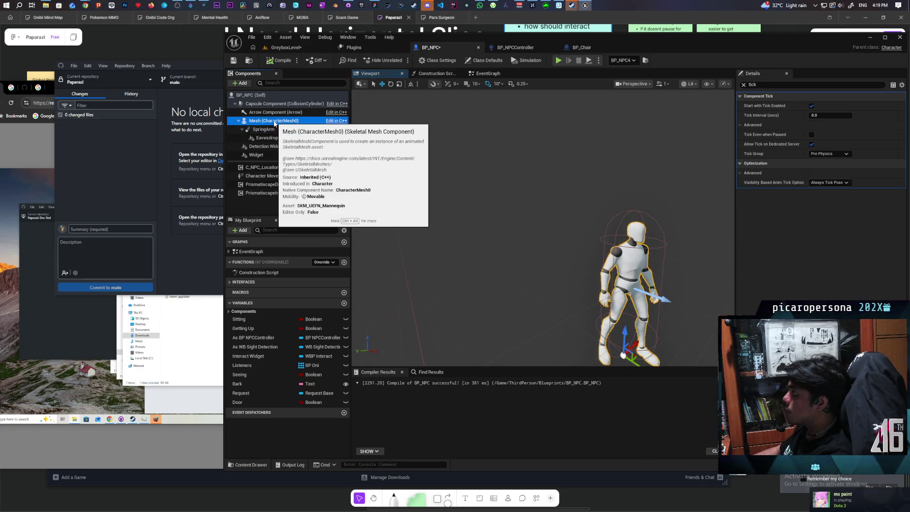
left_click(283, 47)
key("alt+p")
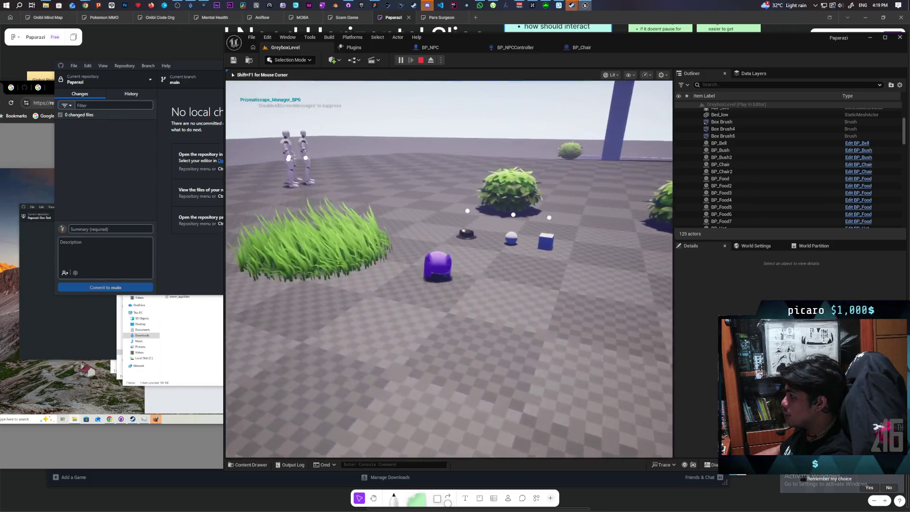
- Pick up the hat, jump across the grass, and listen to the NPC on the bench
key("w")
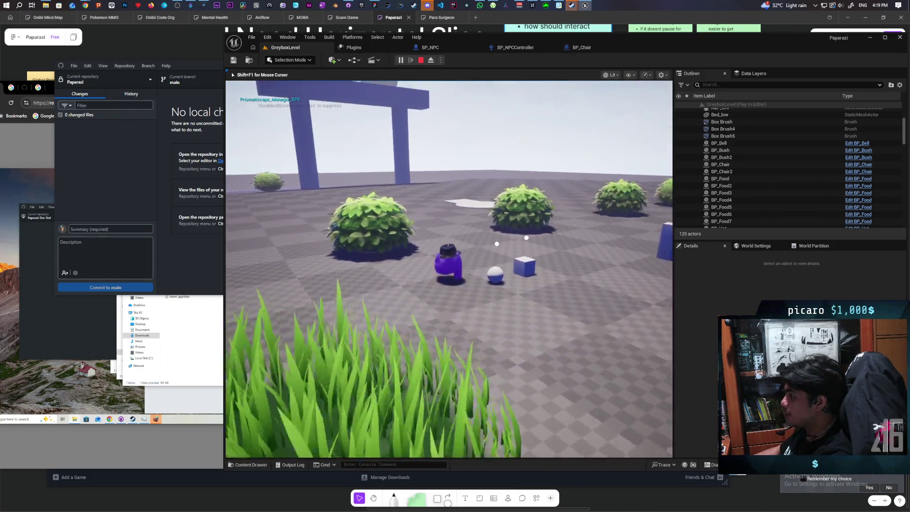
key("space")
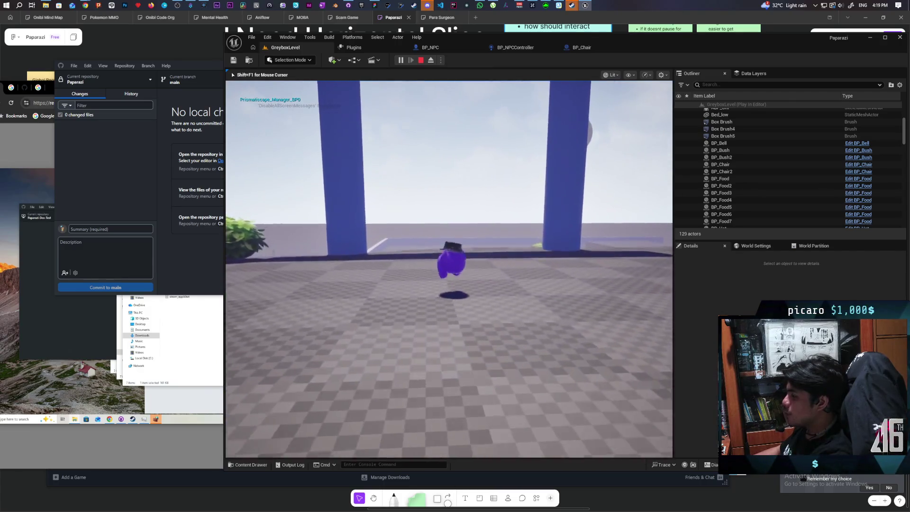
key("w")
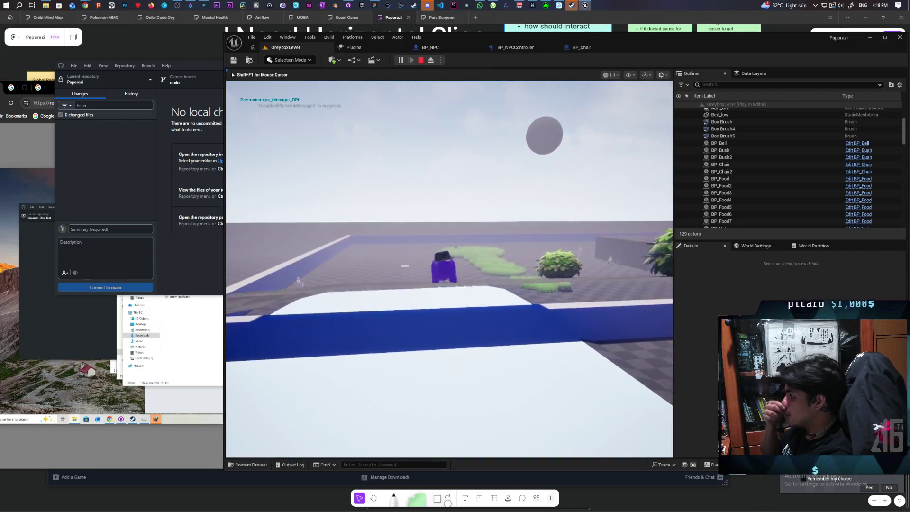
key("w")
key("w")
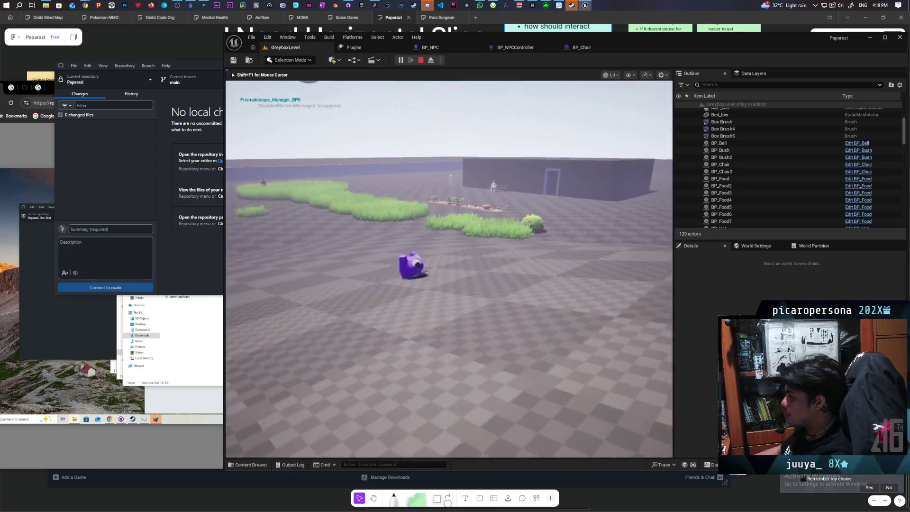
key("space")
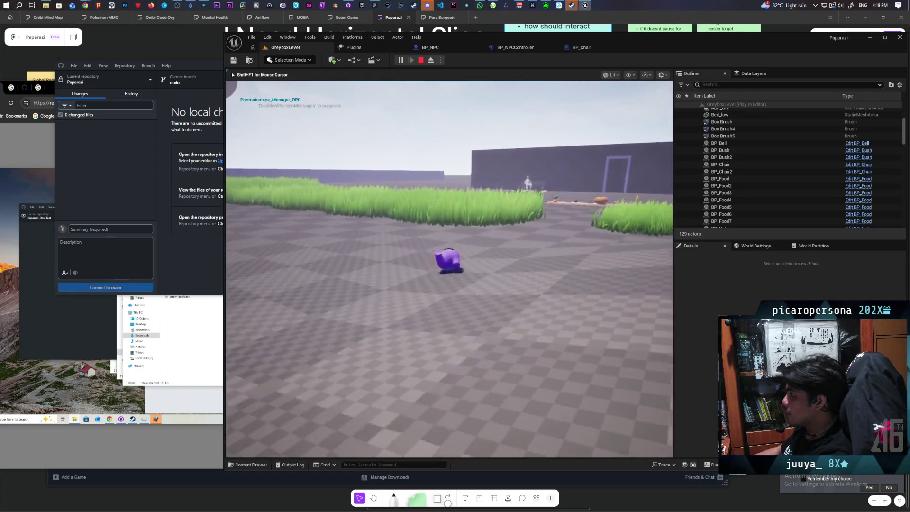
key("w")
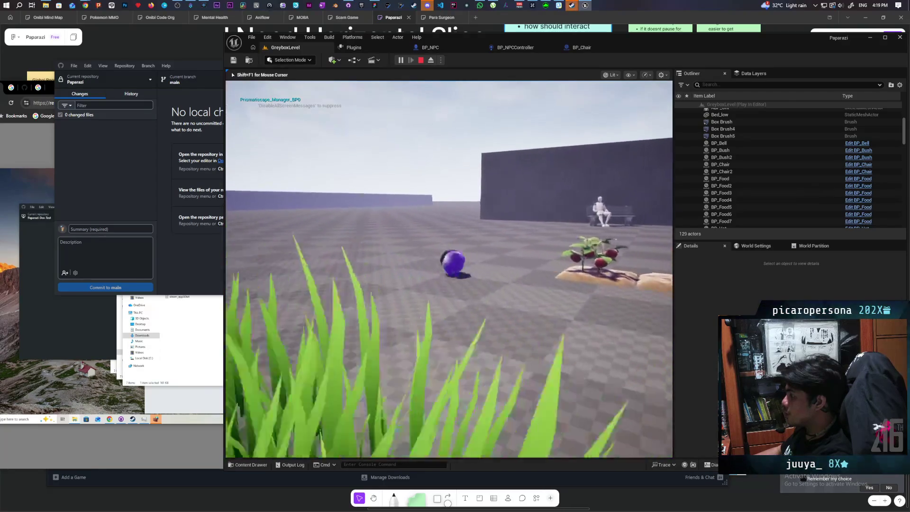
key("f")
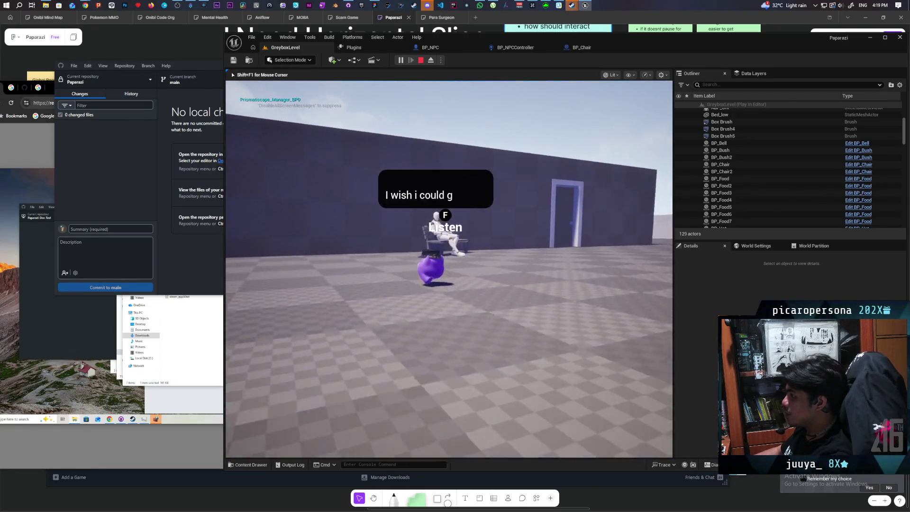
- Listen to the second NPC by the checkered wall, then stop the play session
key("w")
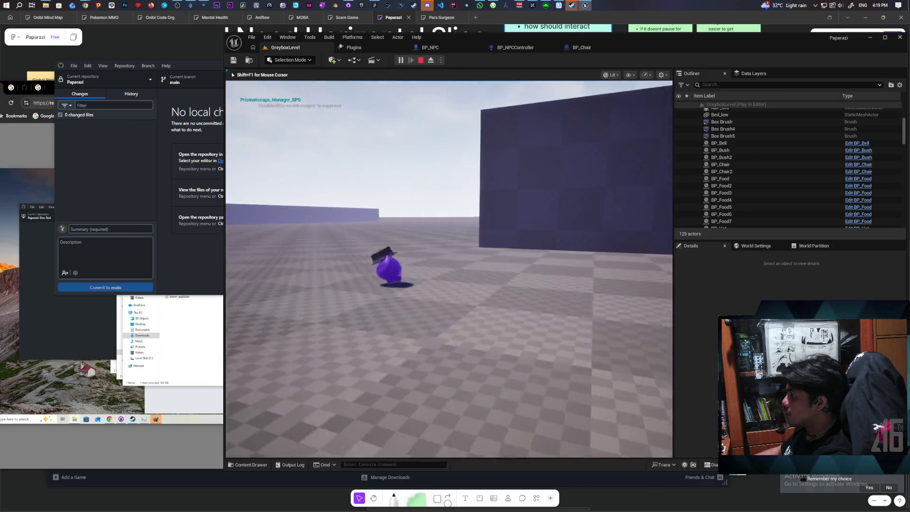
key("d")
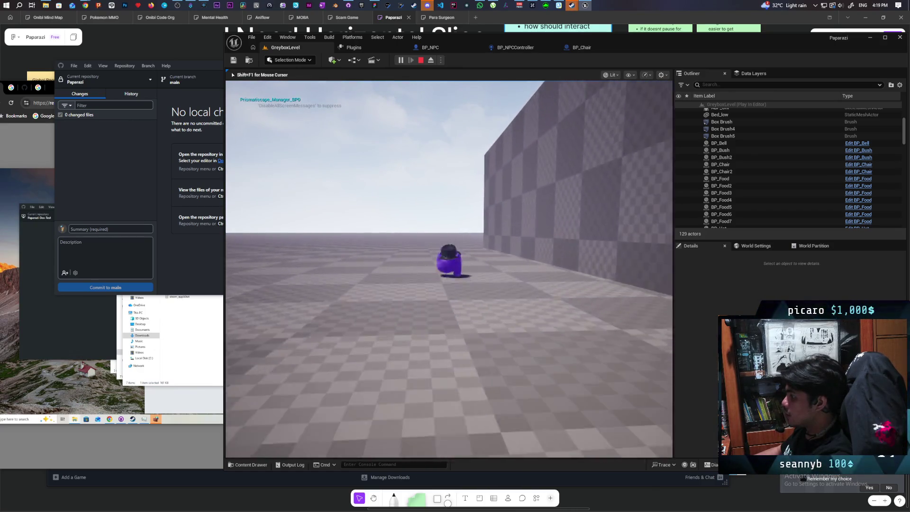
key("f")
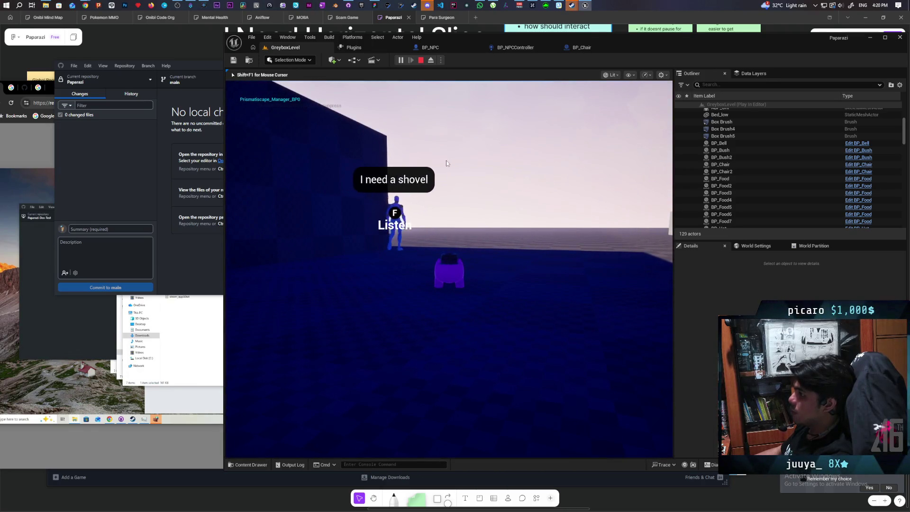
key("Escape")
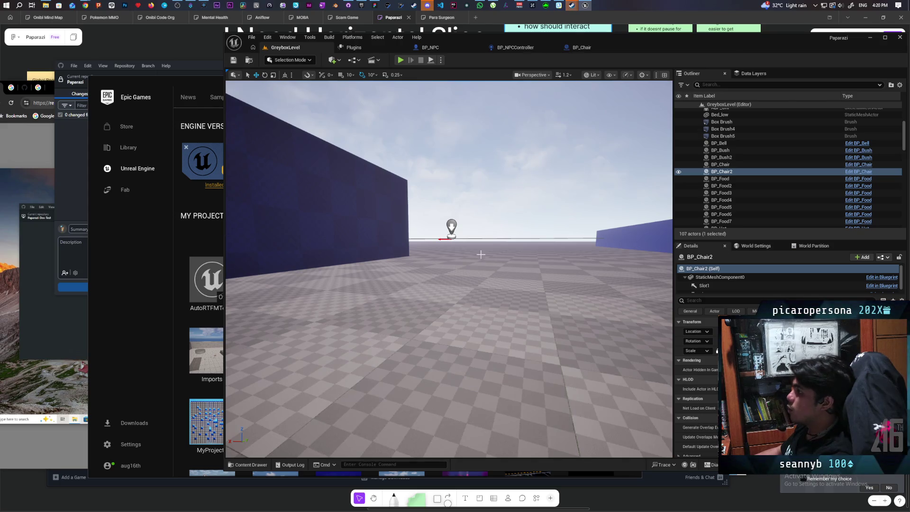
- Select the BP_Food crop, reveal it in Interactables with Ctrl+B, and open BP_ObjectBase
left_click_drag(480, 254, 481, 255)
left_click(720, 179)
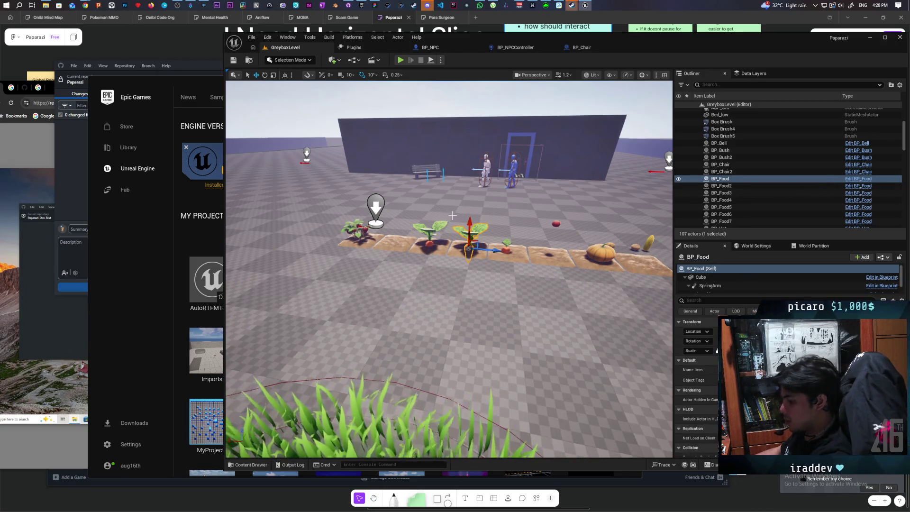
key("ctrl+b")
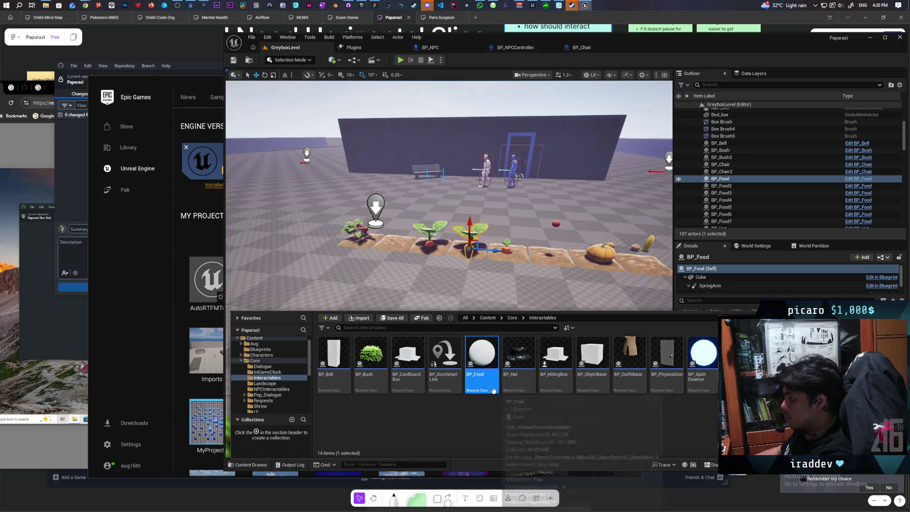
left_click(590, 359)
double_click(592, 363)
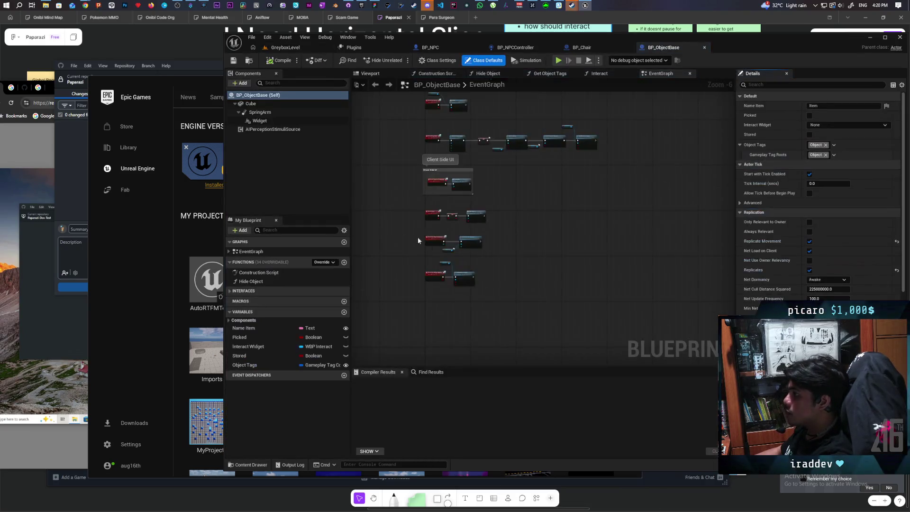
- Select BP_ObjectBase's SpringArm component and browse its Camera, Lag and Component Tick details
left_click(276, 112)
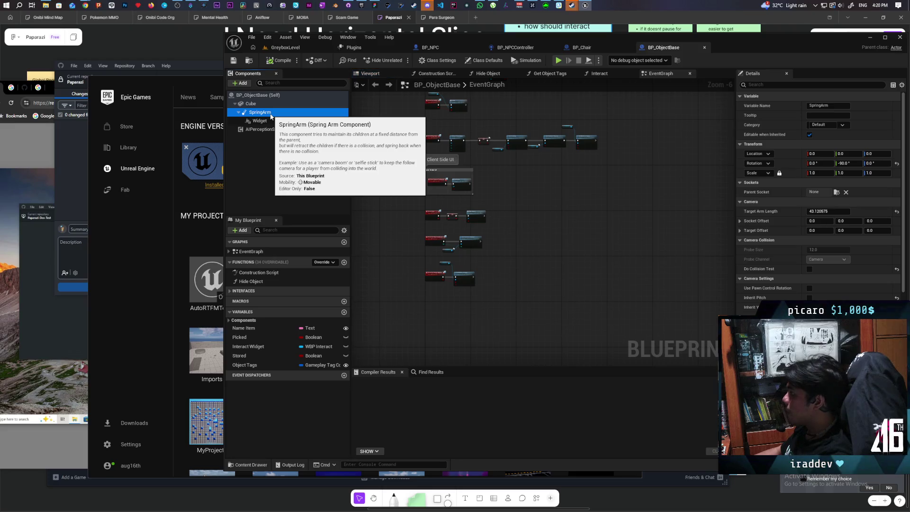
scroll(818, 199, "down", 10)
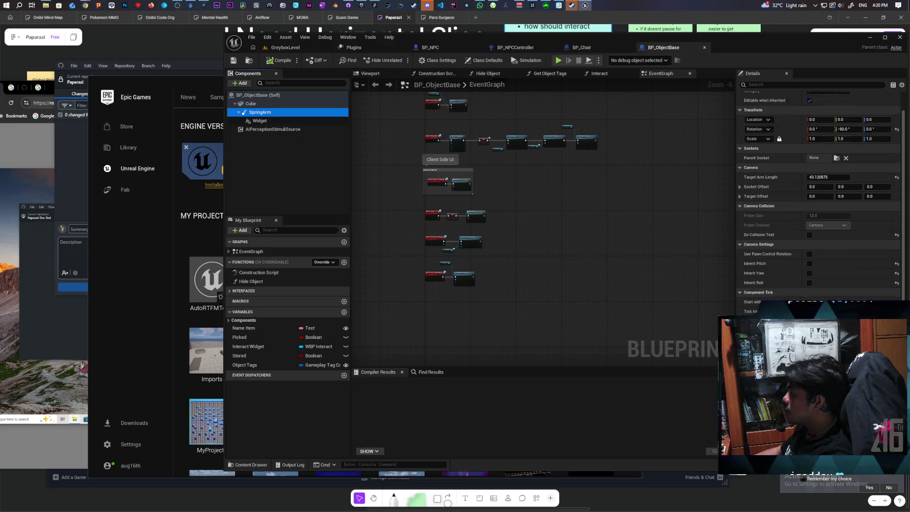
scroll(785, 295, "up", 5)
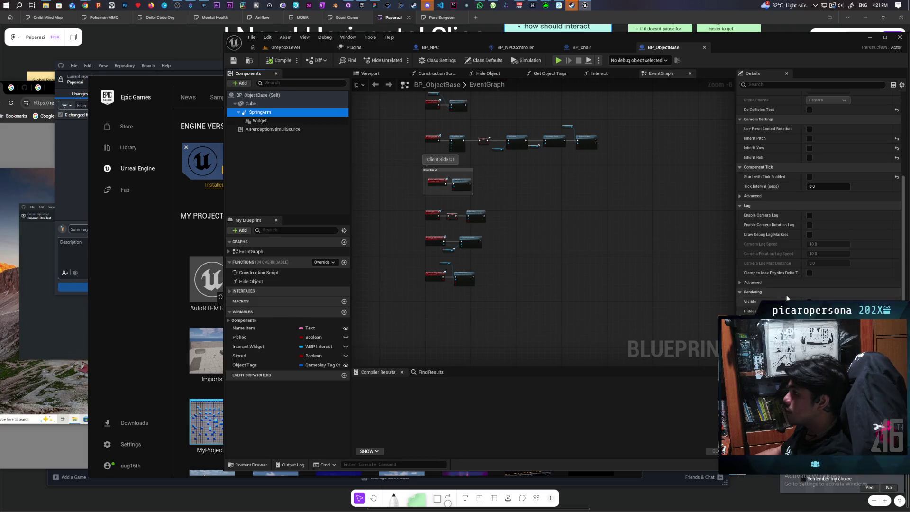
scroll(785, 294, "up", 6)
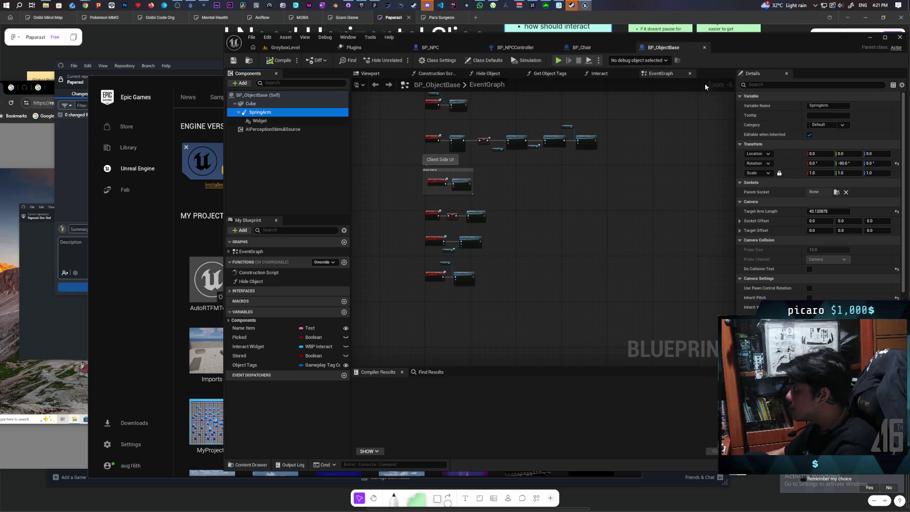
left_click(766, 84)
type("tick")
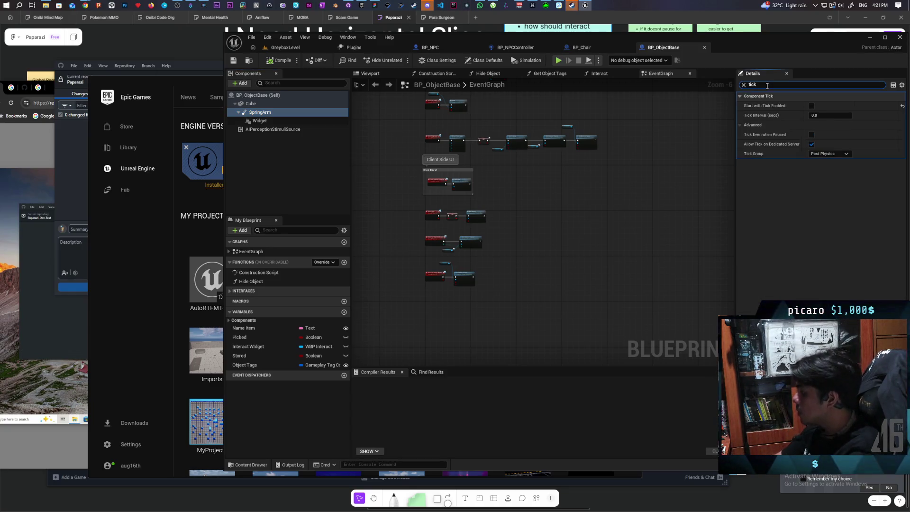
scroll(434, 205, "up", 4)
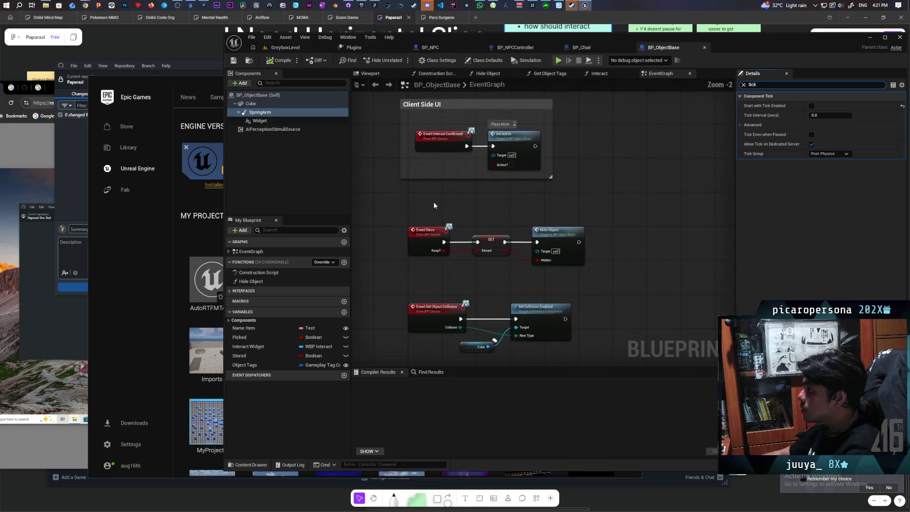
mouse_move(553, 252)
left_mouse_down()
mouse_move(554, 119)
mouse_move(577, 278)
left_mouse_up()
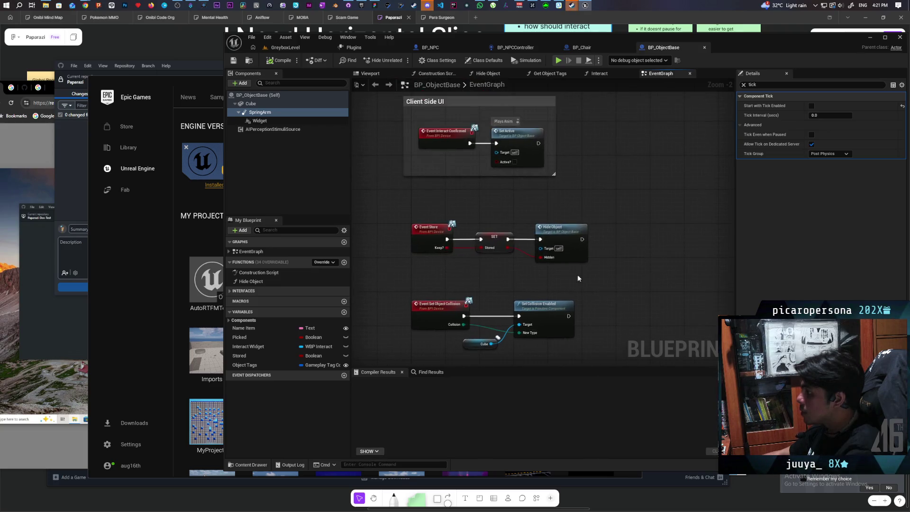
left_click_drag(615, 207, 558, 333)
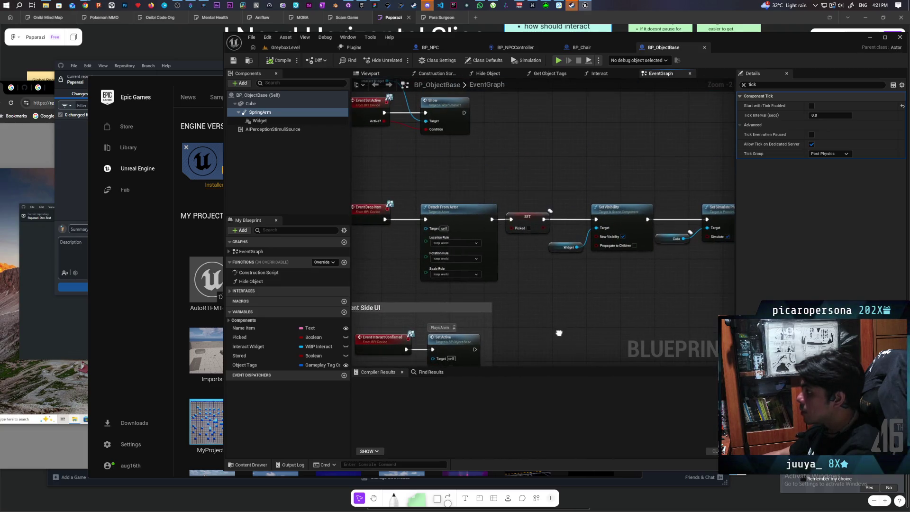
scroll(427, 317, "down", 2)
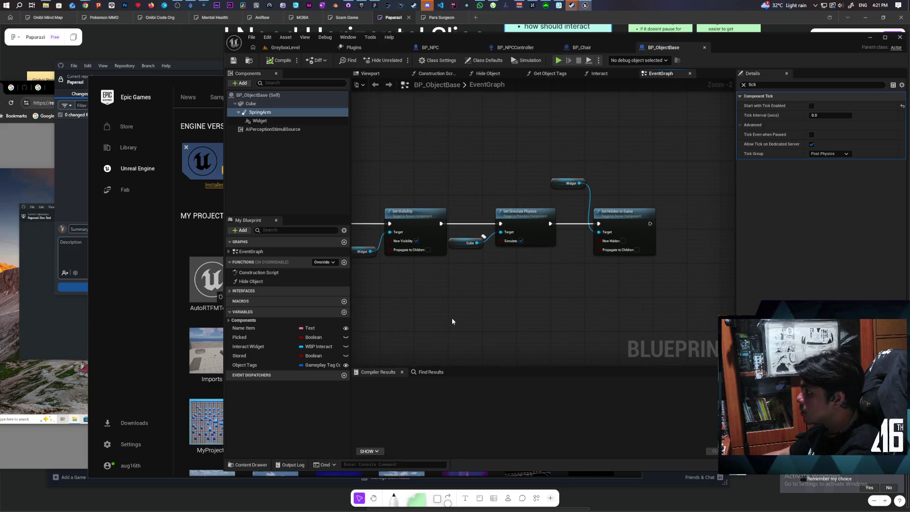
scroll(473, 303, "up", 2)
scroll(572, 300, "down", 3)
mouse_move(488, 315)
left_mouse_down()
mouse_move(483, 335)
mouse_move(482, 325)
left_mouse_up()
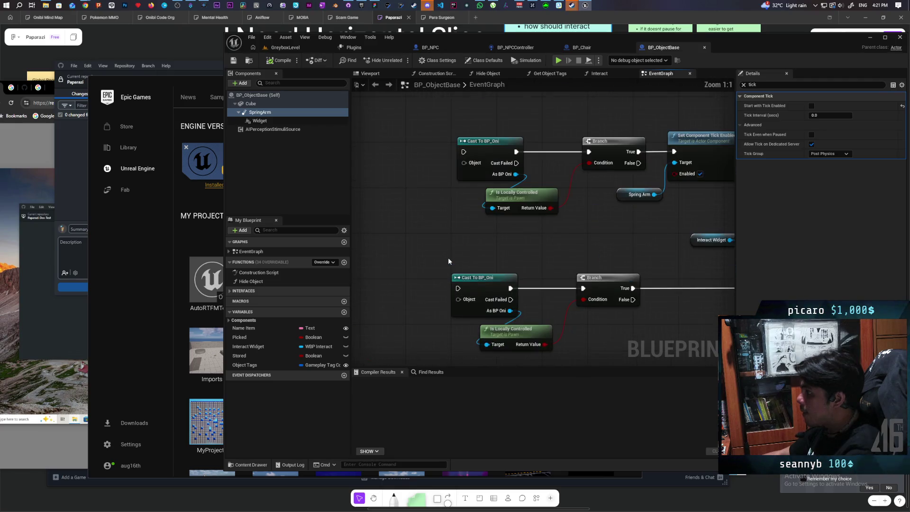
scroll(448, 257, "up", 5)
scroll(448, 258, "down", 3)
mouse_move(611, 254)
left_mouse_down()
mouse_move(511, 259)
mouse_move(699, 195)
mouse_move(753, 142)
left_mouse_up()
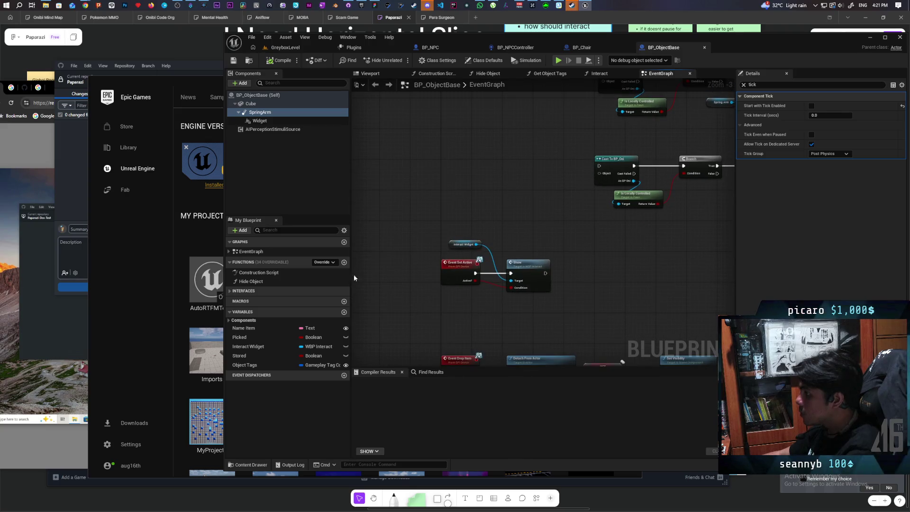
mouse_move(459, 178)
left_mouse_down()
mouse_move(448, 227)
mouse_move(481, 304)
mouse_move(435, 295)
left_mouse_up()
mouse_move(485, 251)
left_mouse_down()
mouse_move(506, 273)
mouse_move(540, 278)
left_mouse_up()
right_click(260, 113)
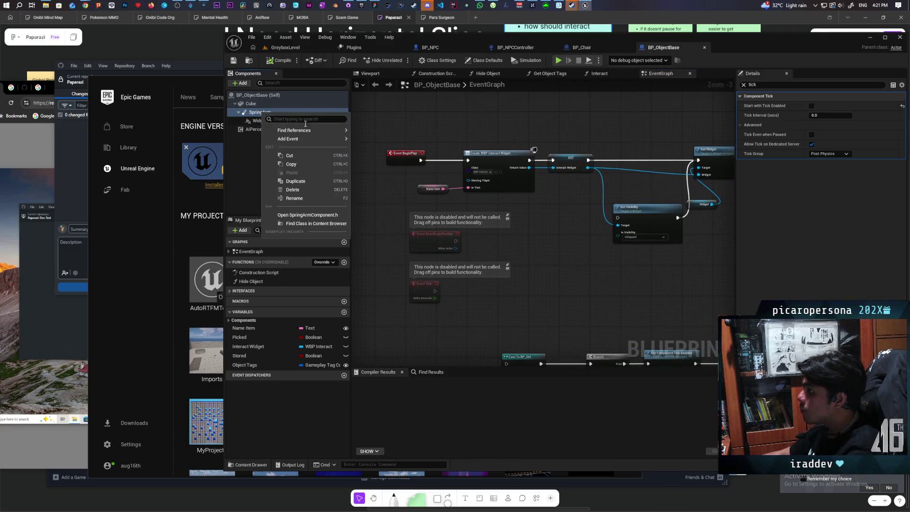
- Find references to SpringArm and jump to both Get SpringArm nodes in the event graph
mouse_move(328, 132)
left_click(379, 142)
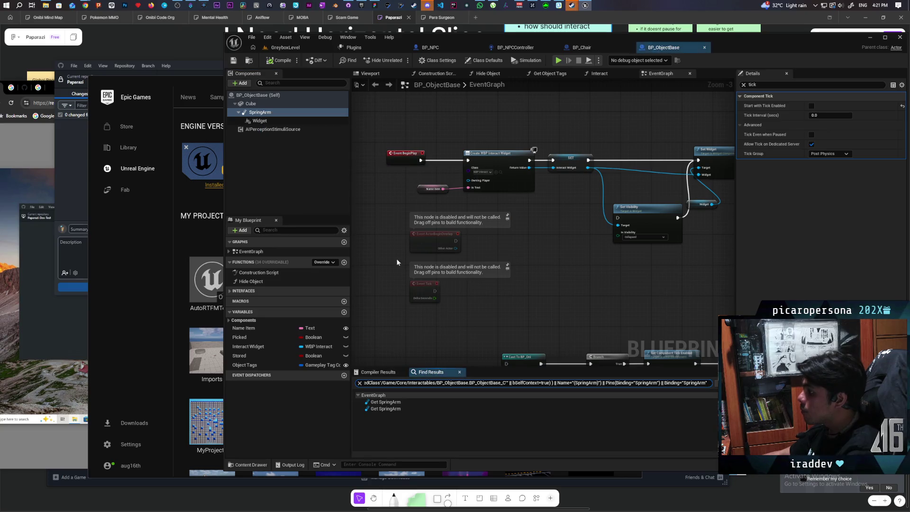
double_click(386, 402)
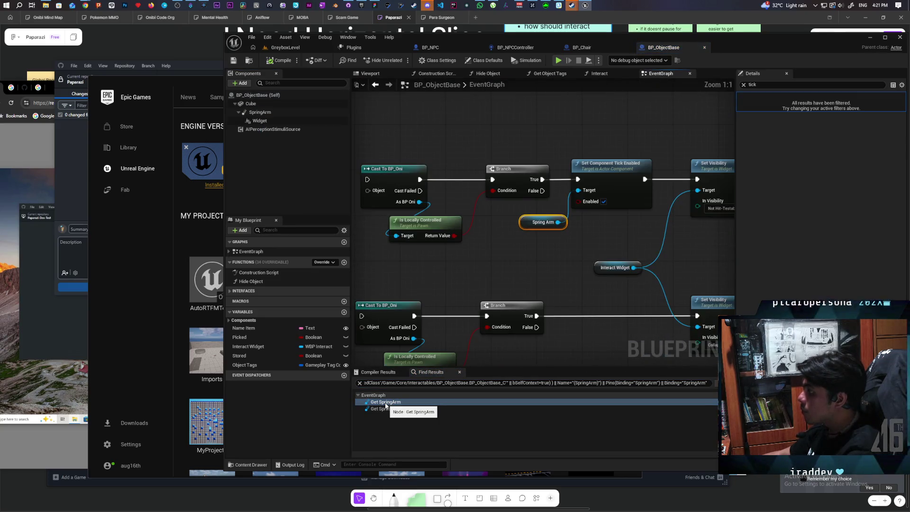
double_click(380, 409)
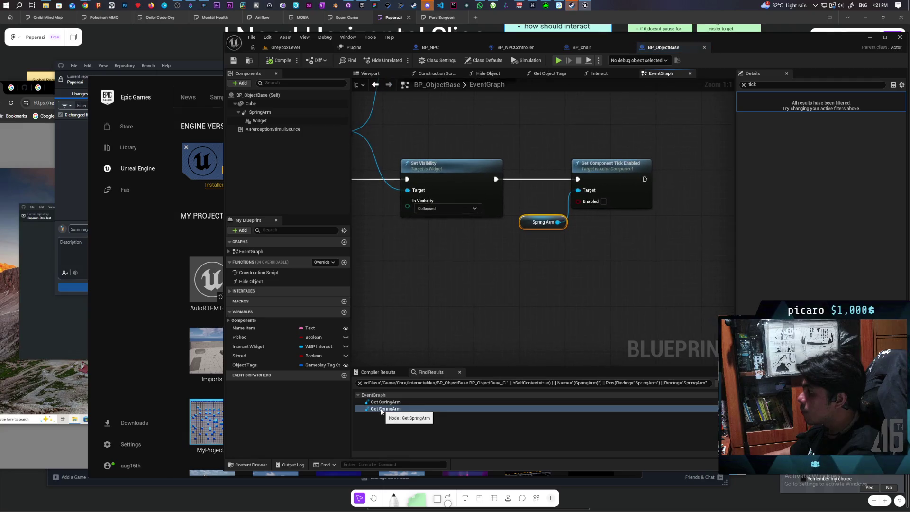
- Pan the event graph to review the Set Component Tick Enabled nodes, then return to GreyboxLevel
scroll(444, 252, "down", 4)
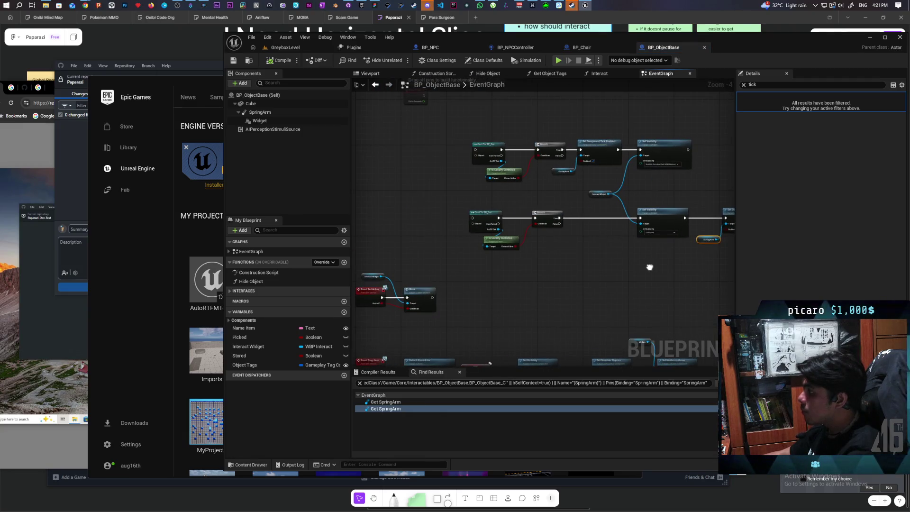
mouse_move(650, 268)
left_mouse_down()
mouse_move(597, 278)
mouse_move(524, 341)
mouse_move(529, 365)
mouse_move(619, 291)
mouse_move(609, 260)
mouse_move(550, 260)
mouse_move(554, 281)
mouse_move(547, 270)
mouse_move(595, 166)
left_mouse_up()
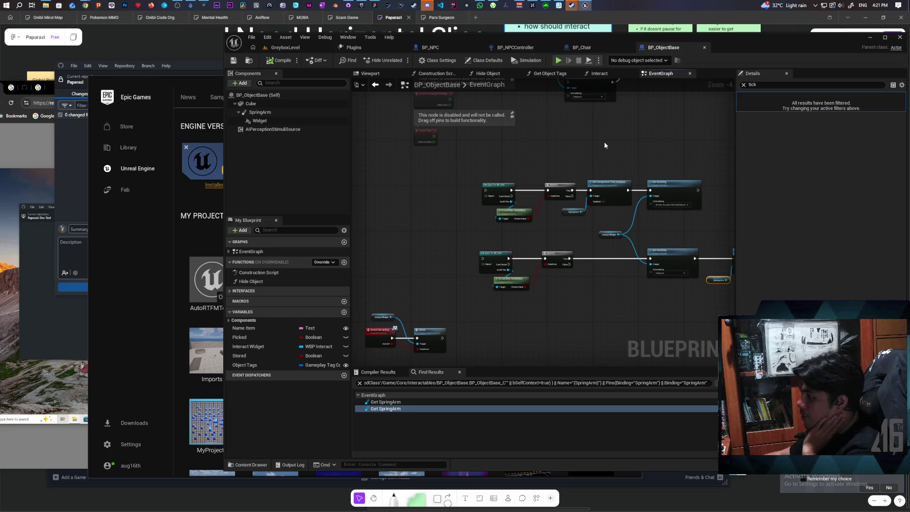
left_click_drag(554, 236, 461, 232)
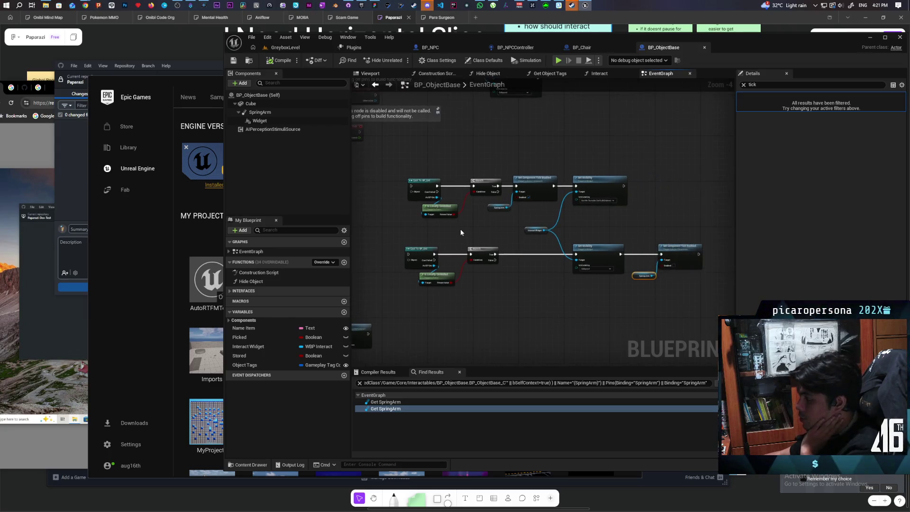
scroll(460, 232, "up", 1)
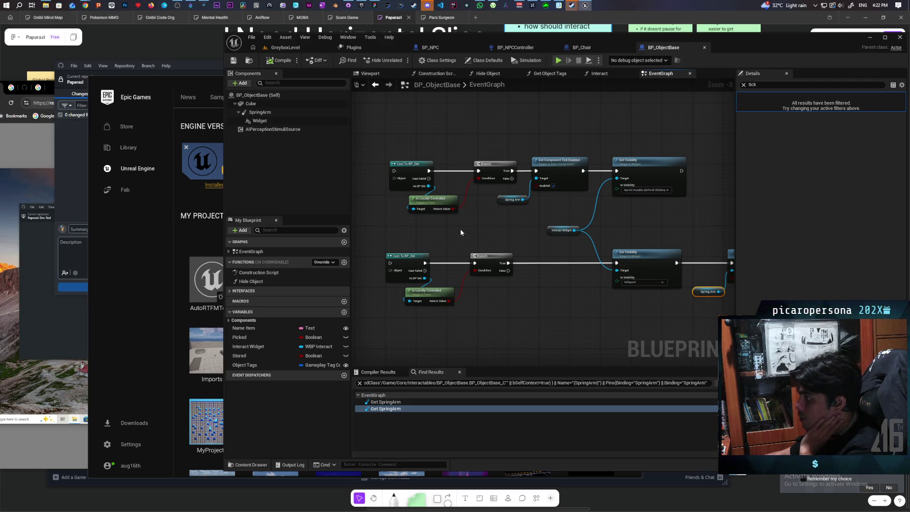
scroll(460, 230, "down", 1)
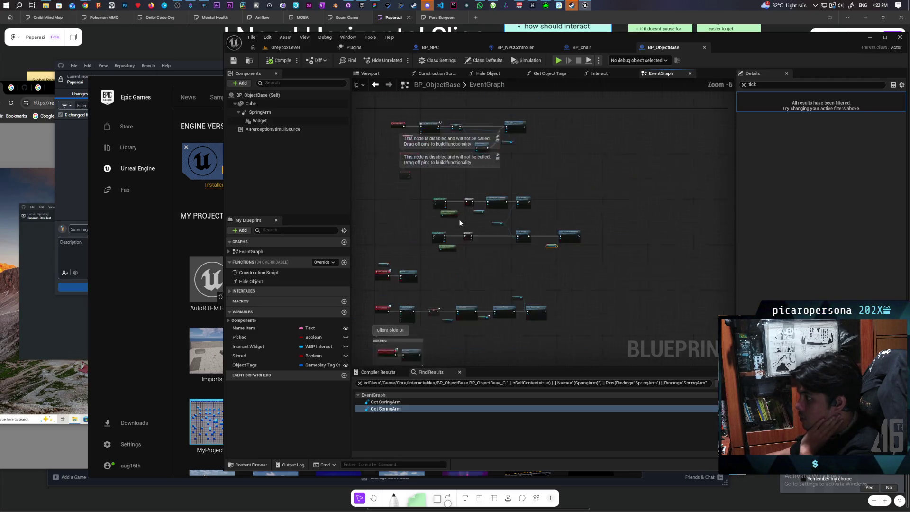
scroll(496, 218, "up", 2)
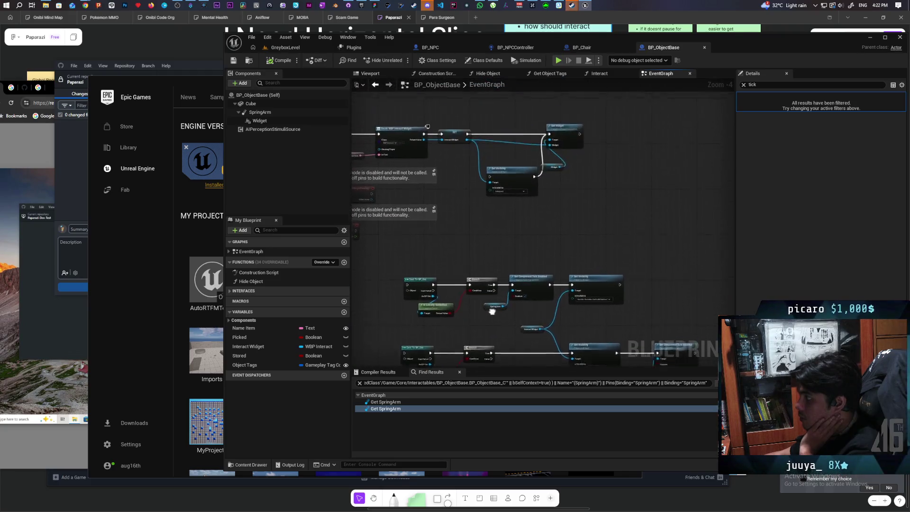
scroll(544, 264, "up", 1)
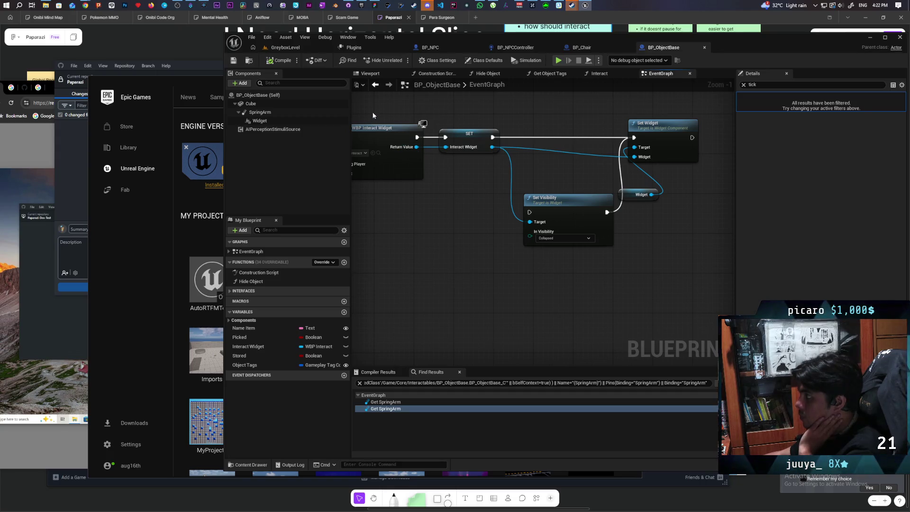
left_click(288, 47)
- Play GreyboxLevel, walk to the Food and Hat items, stop, and bring up the Epic Games Launcher
left_click(400, 60)
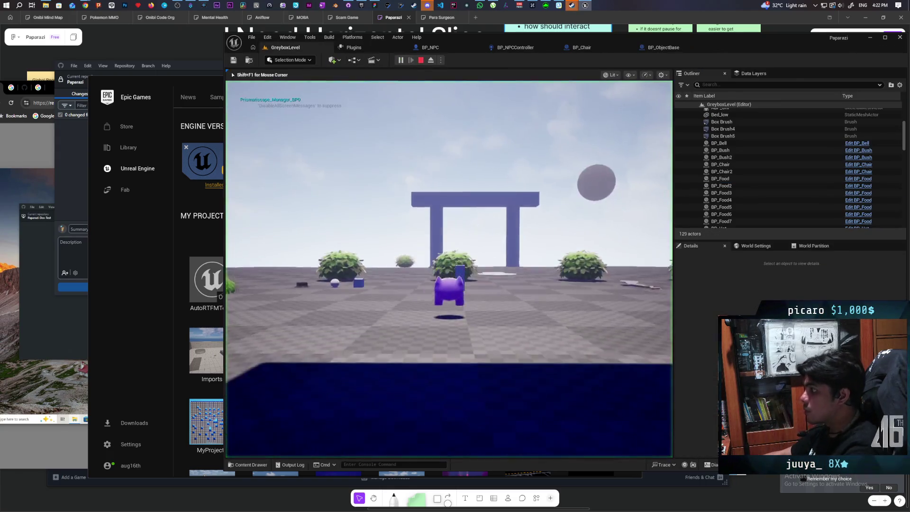
key("w")
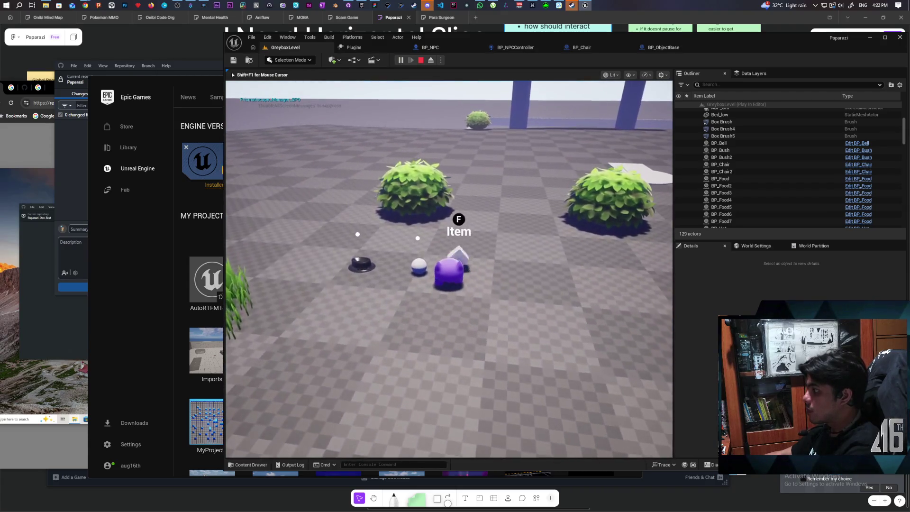
key("a")
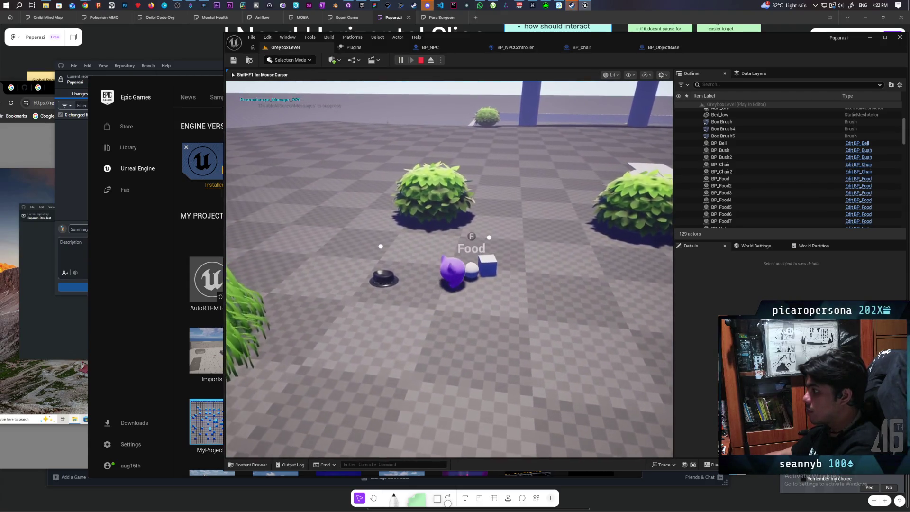
key("a")
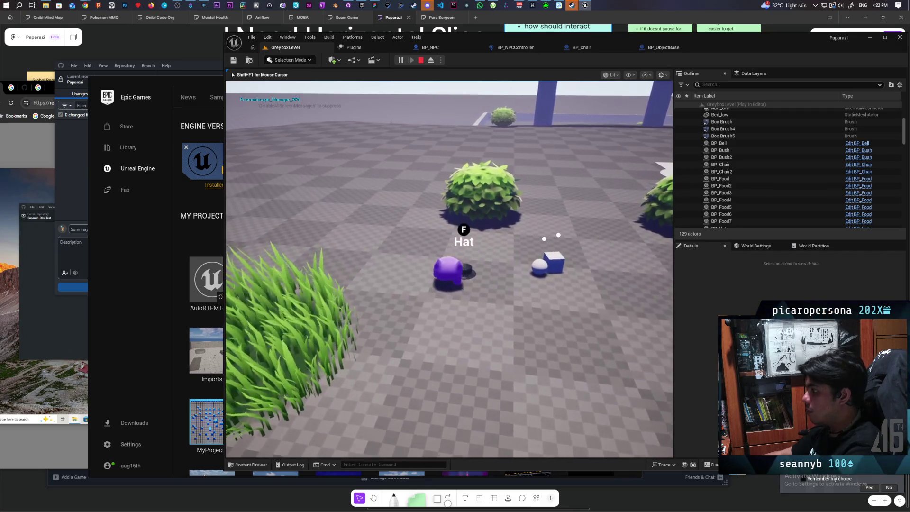
key("Escape")
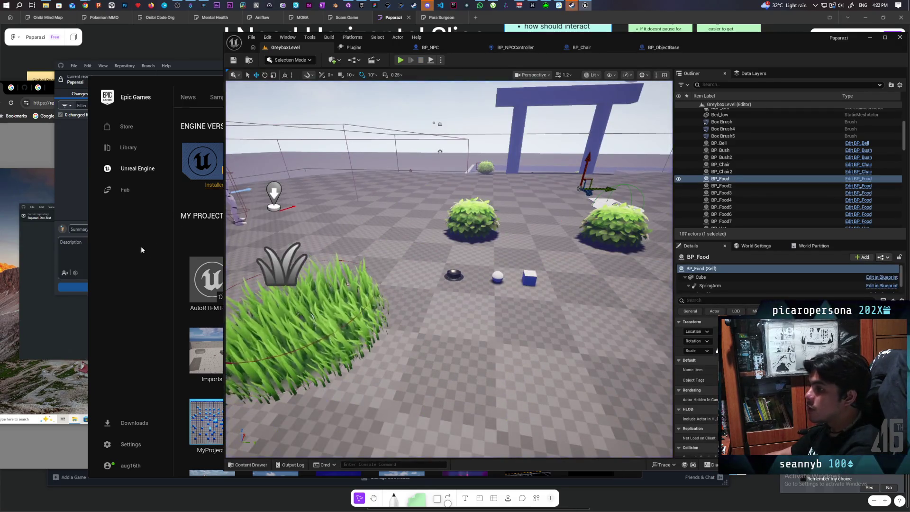
left_click(141, 245)
scroll(387, 304, "down", 5)
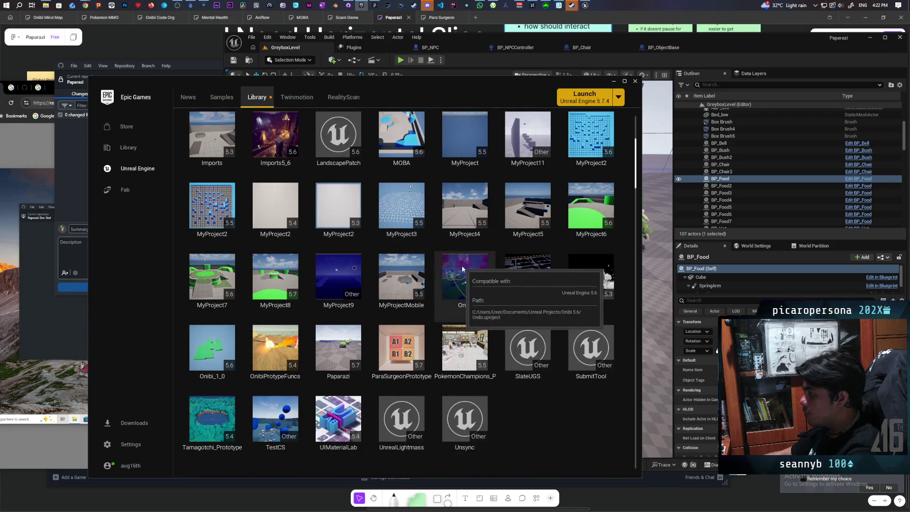
- Launch the Onibi (5.6) project from the My Projects library
double_click(463, 269)
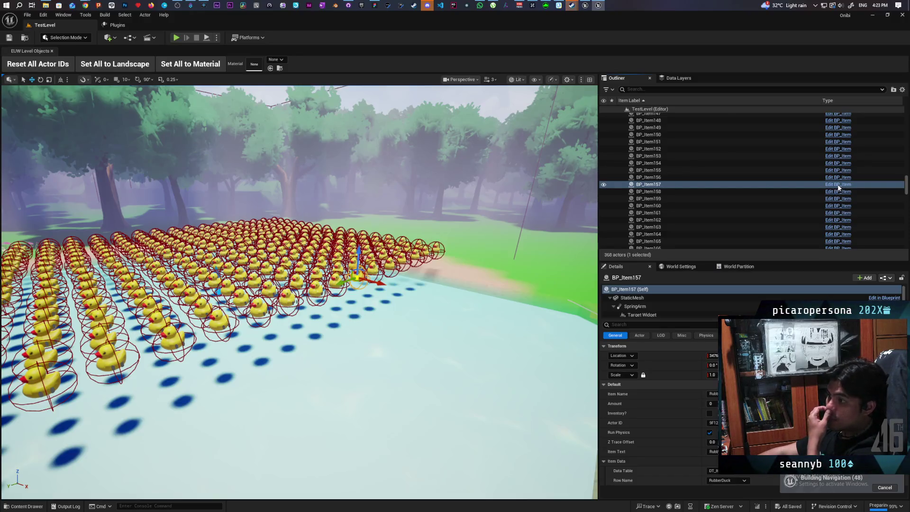
- Open BP_Item from the Outliner and inspect its SpringArm component's Details and context actions
left_click(837, 185)
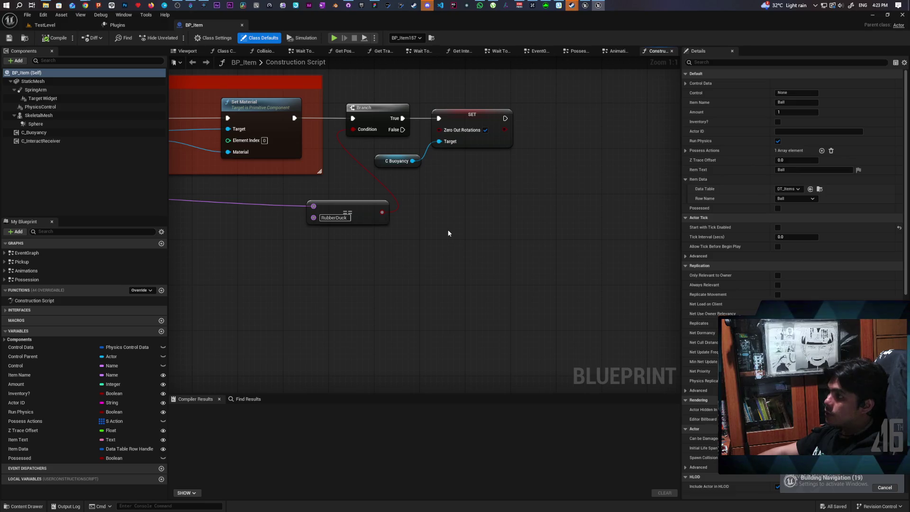
scroll(448, 233, "down", 7)
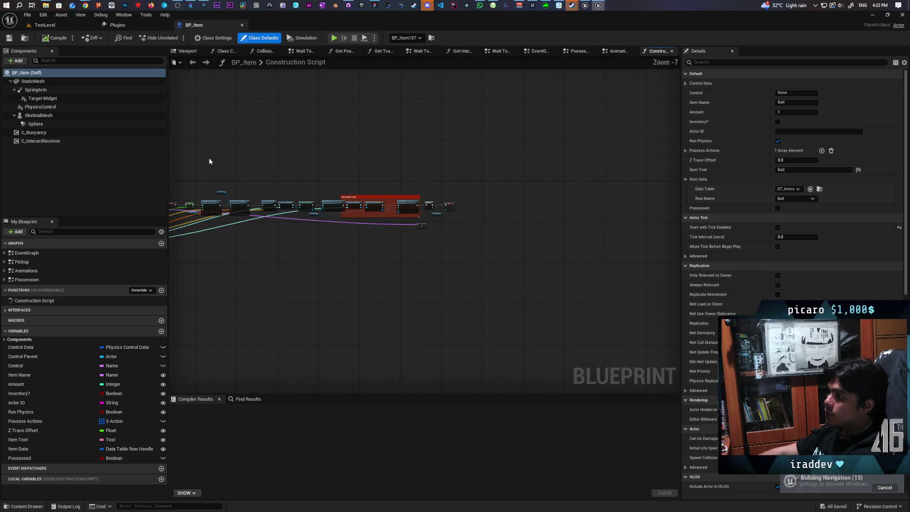
left_click(38, 90)
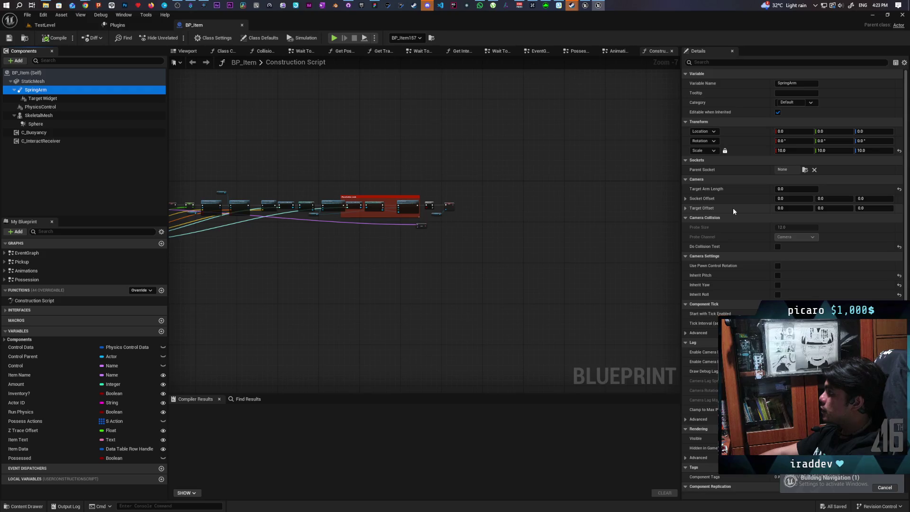
scroll(732, 208, "down", 1)
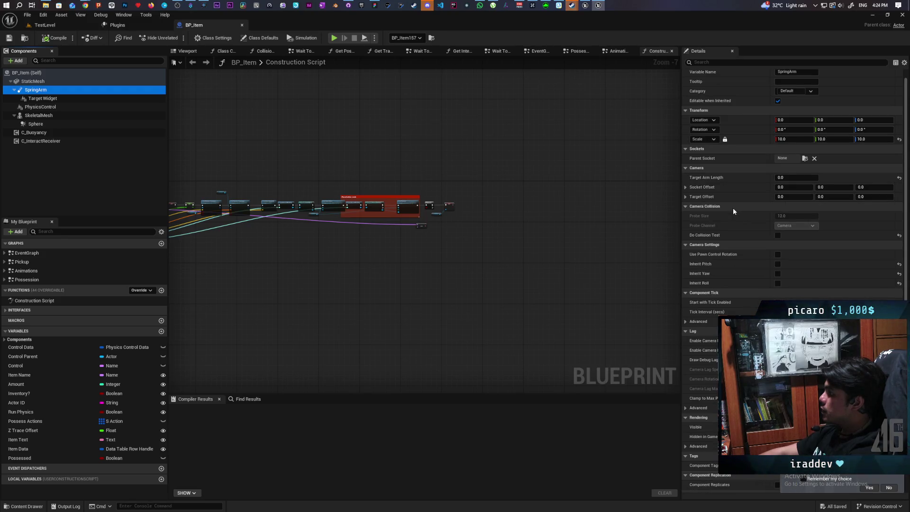
scroll(732, 208, "down", 5)
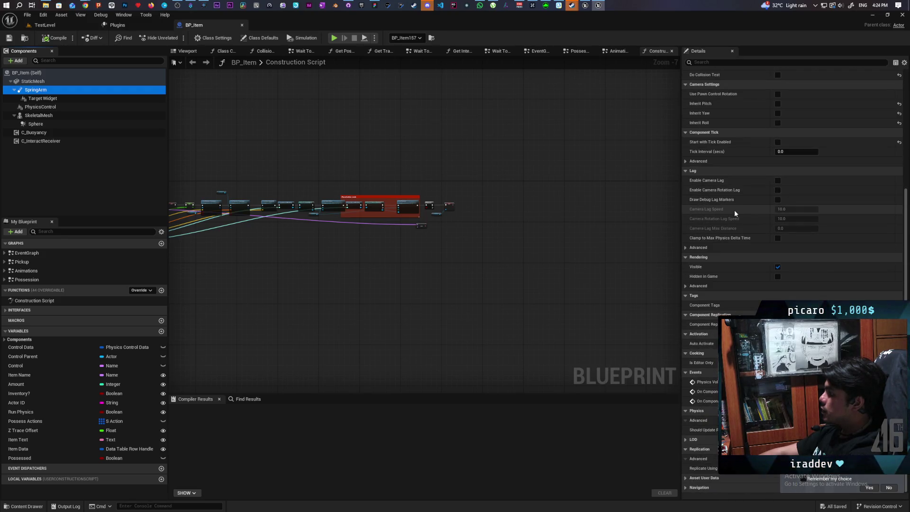
scroll(734, 209, "up", 2)
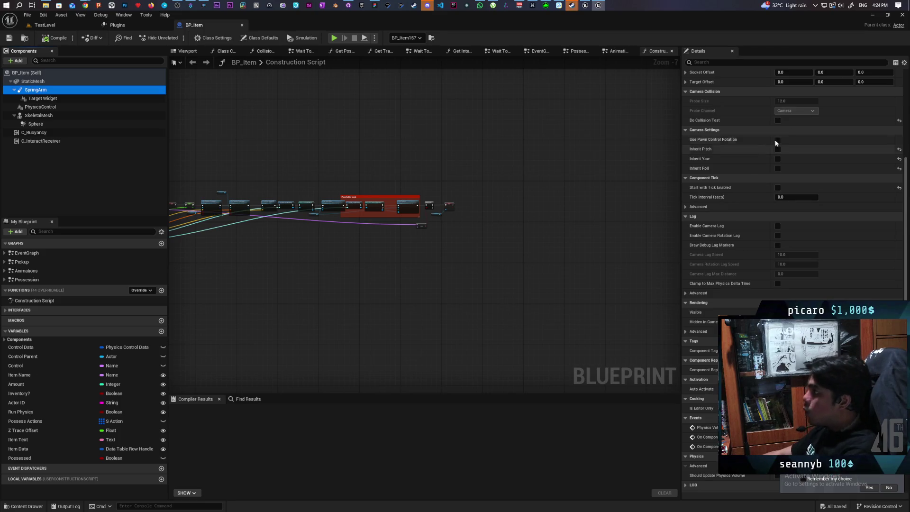
right_click(35, 89)
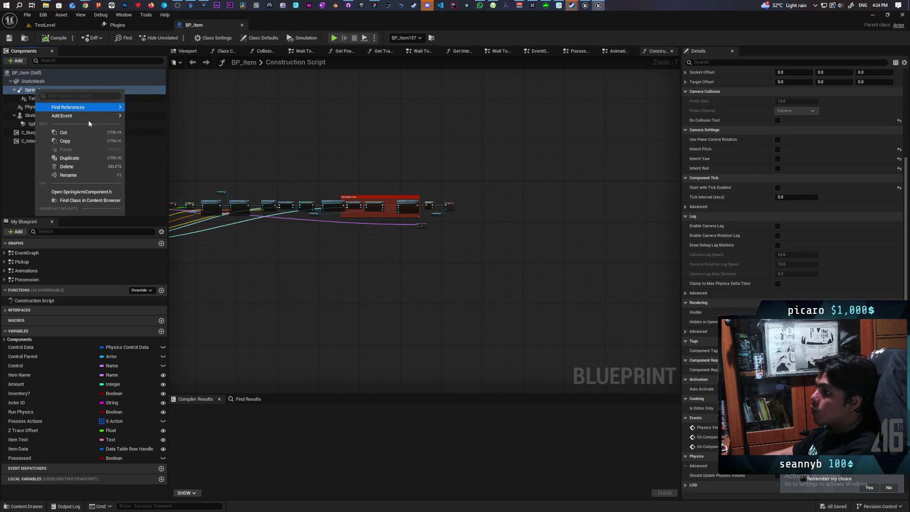
- Find SpringArm references, jump to the Get SpringArm node in the Animations graph, and return to TestLevel
mouse_move(109, 107)
left_click(150, 125)
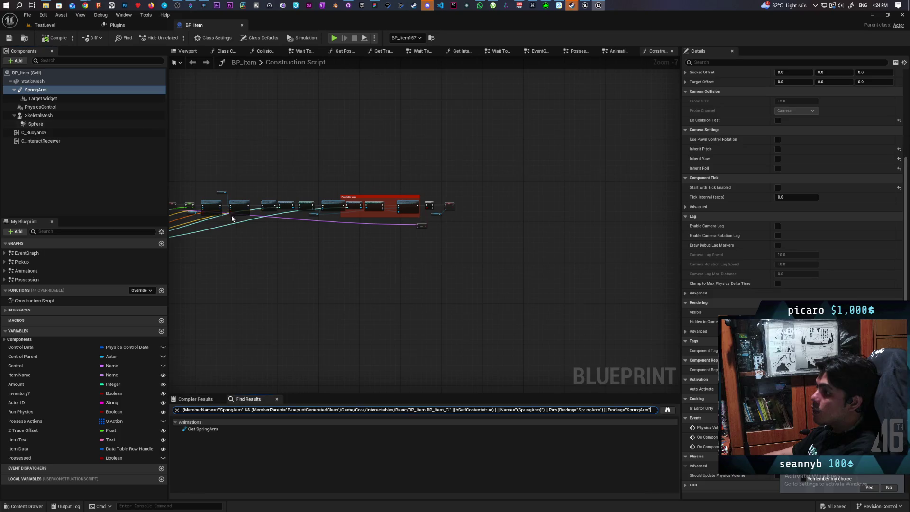
double_click(217, 429)
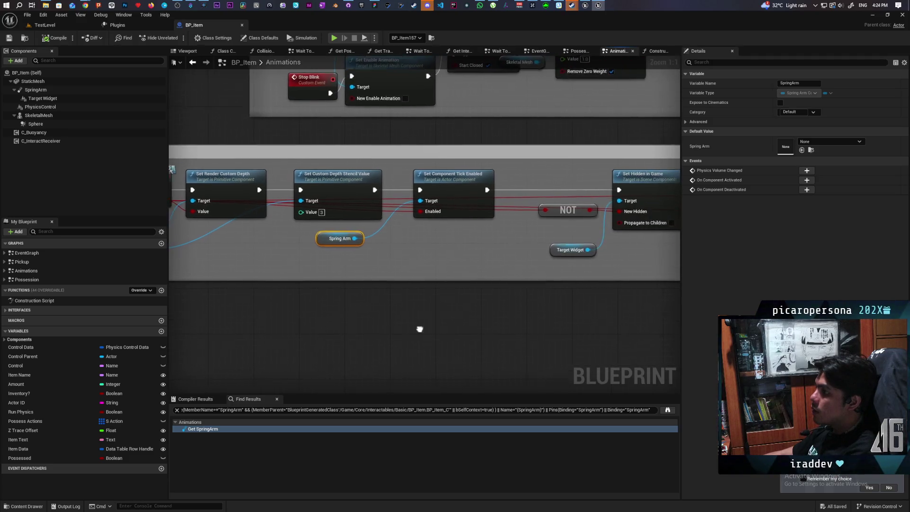
left_click_drag(373, 190, 619, 191)
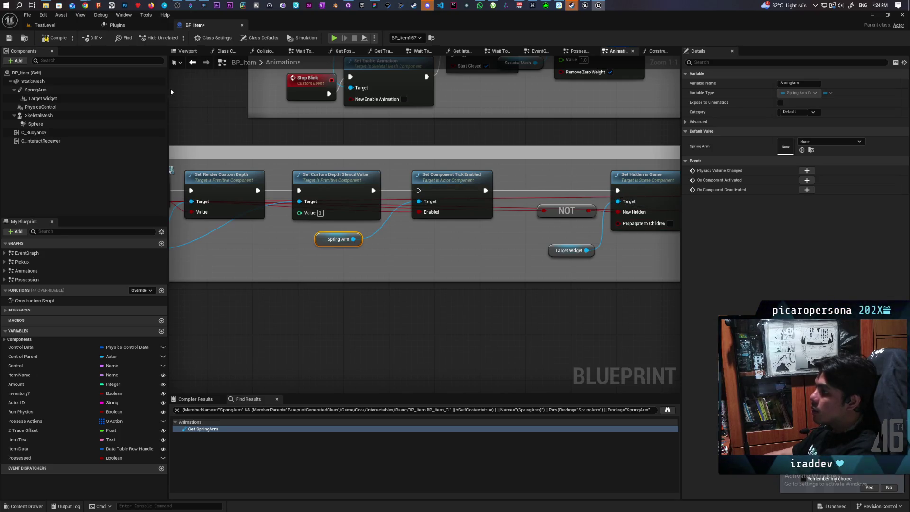
left_click(60, 26)
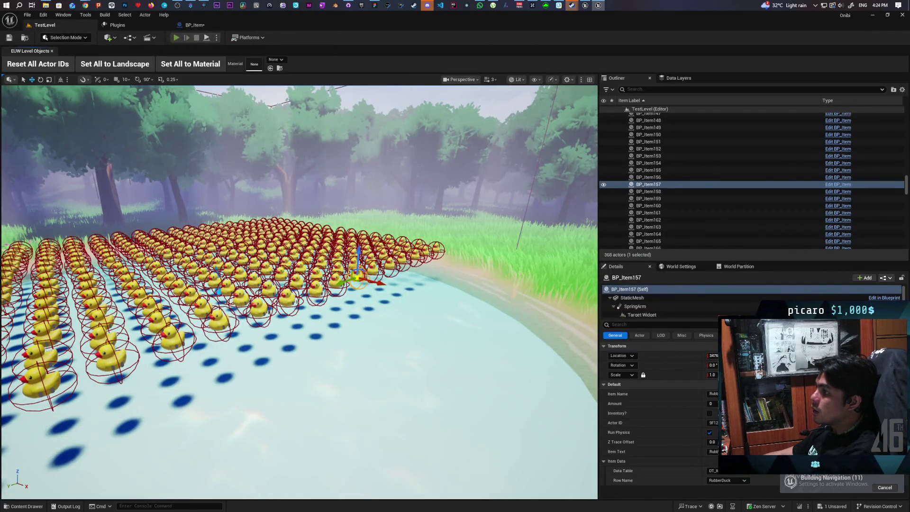
- Play TestLevel with Alt+P and walk the character through the forest into the rubber-duck pond
key("alt+p")
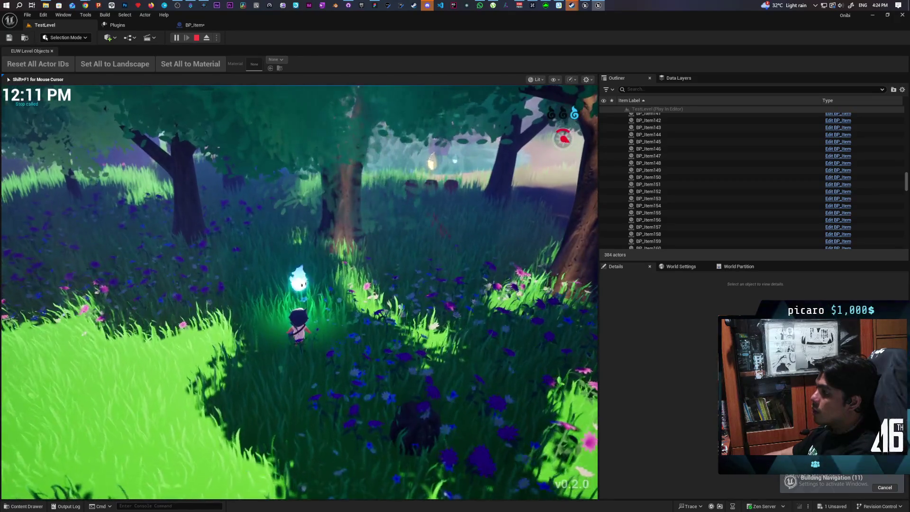
key("w")
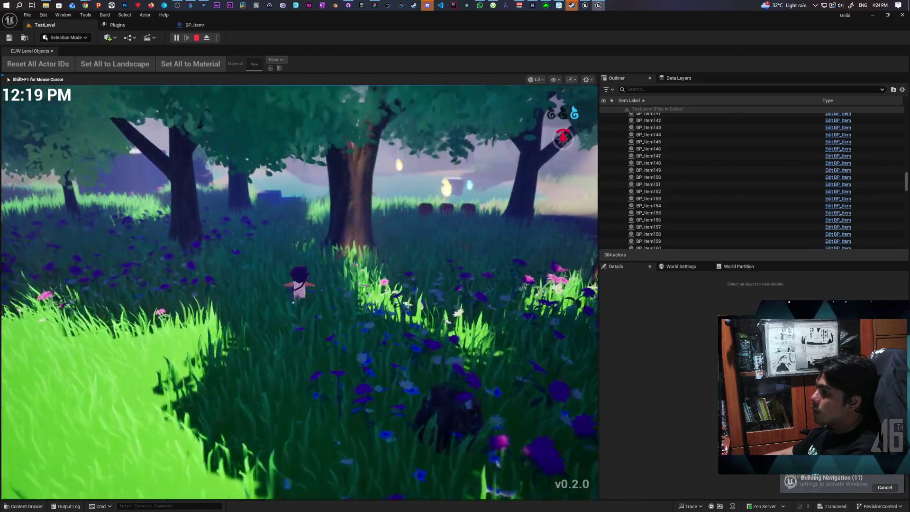
key("w")
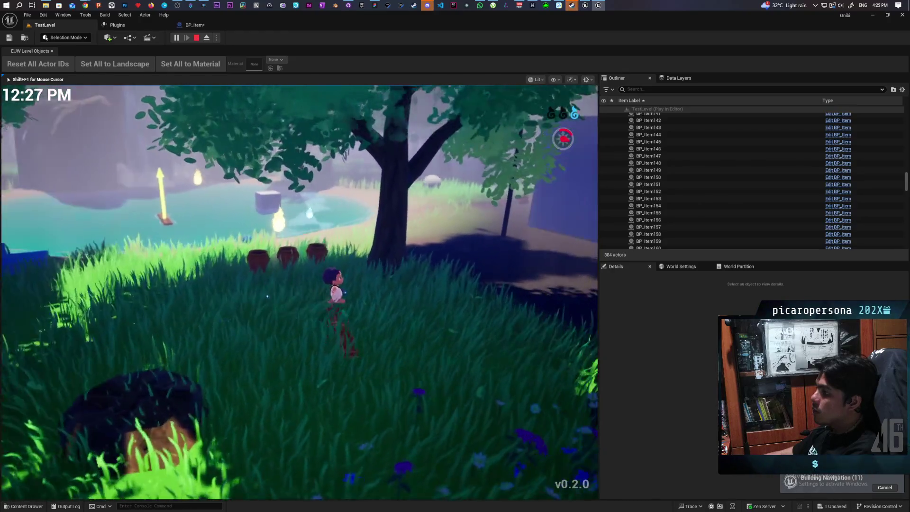
key("w")
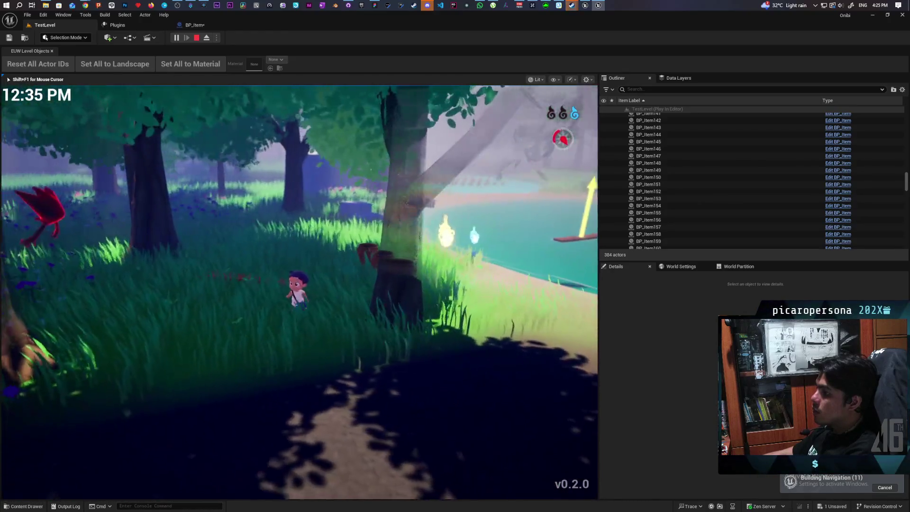
key("w")
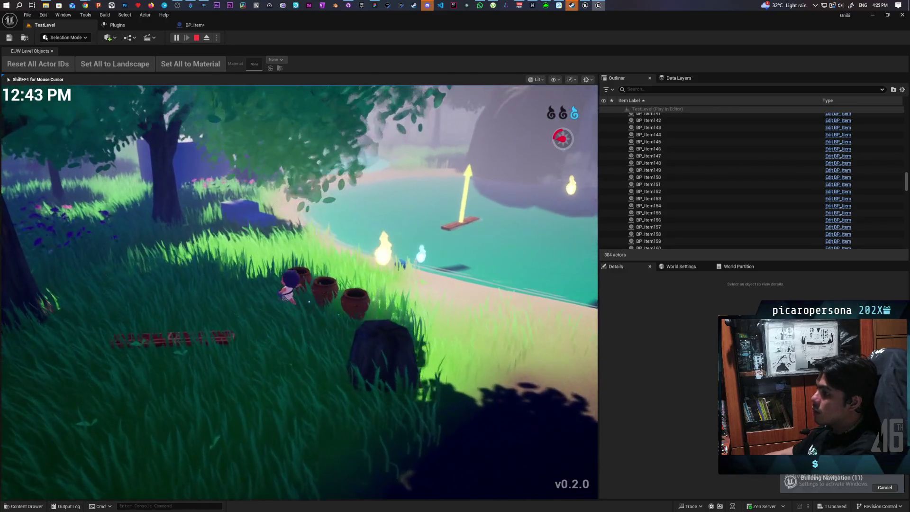
key("w")
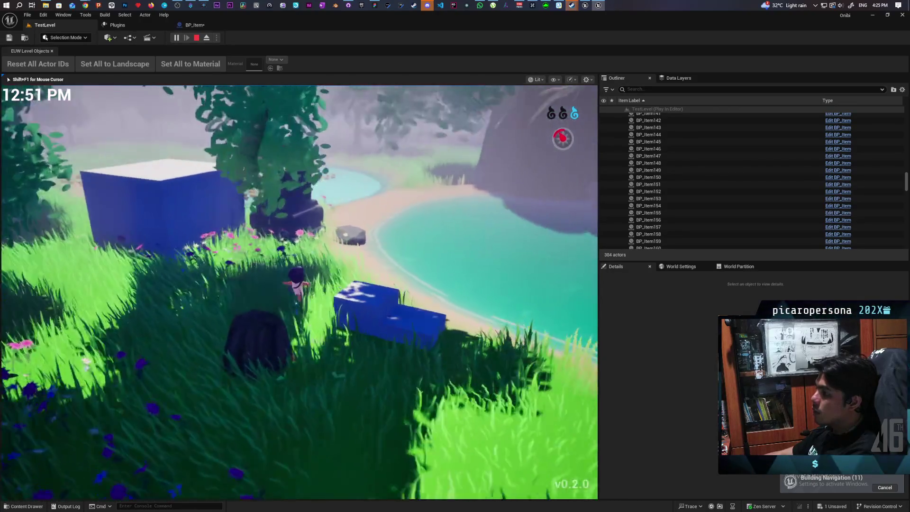
key("w")
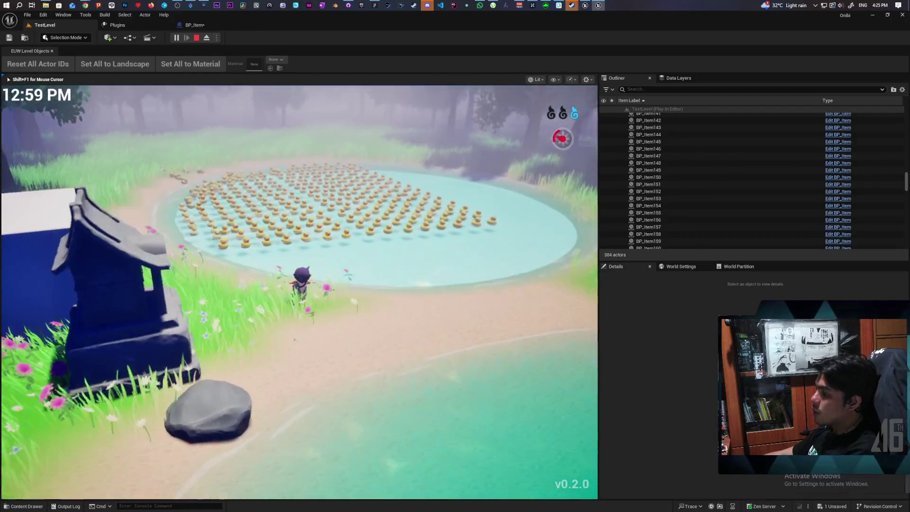
key("w")
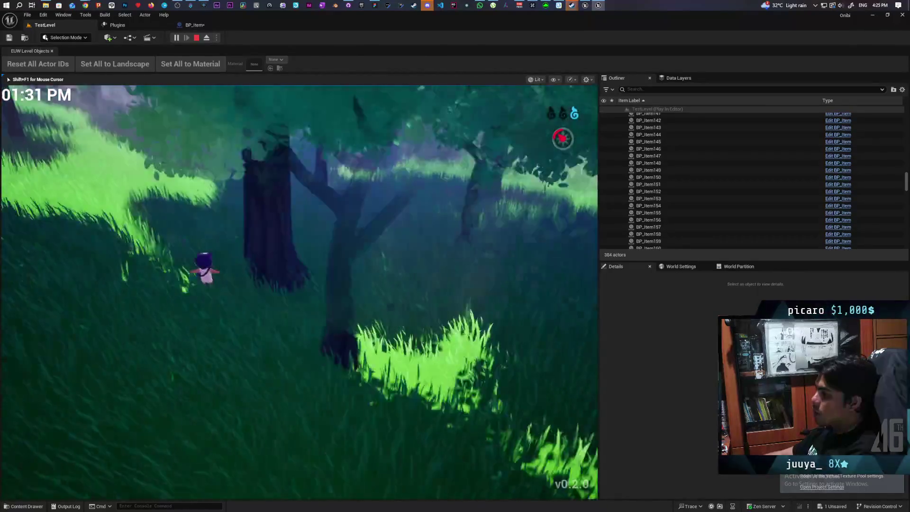
key("w")
key("w")
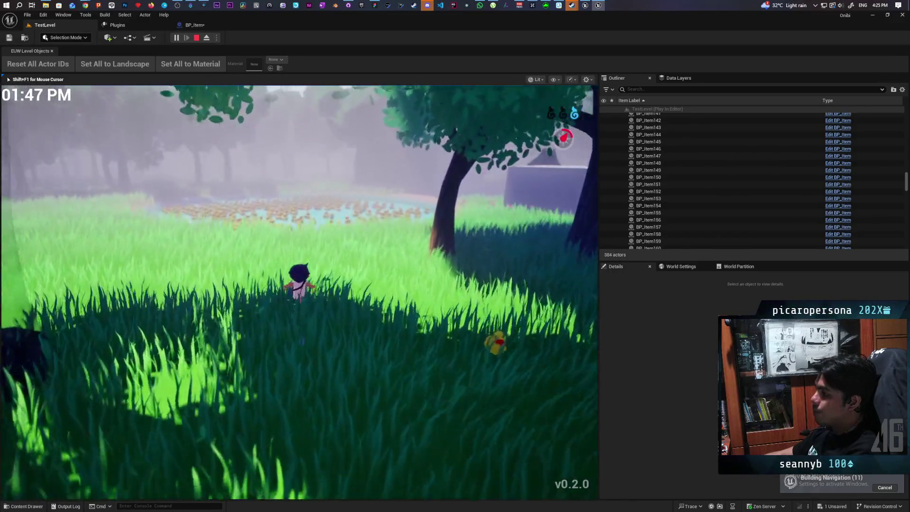
key("w")
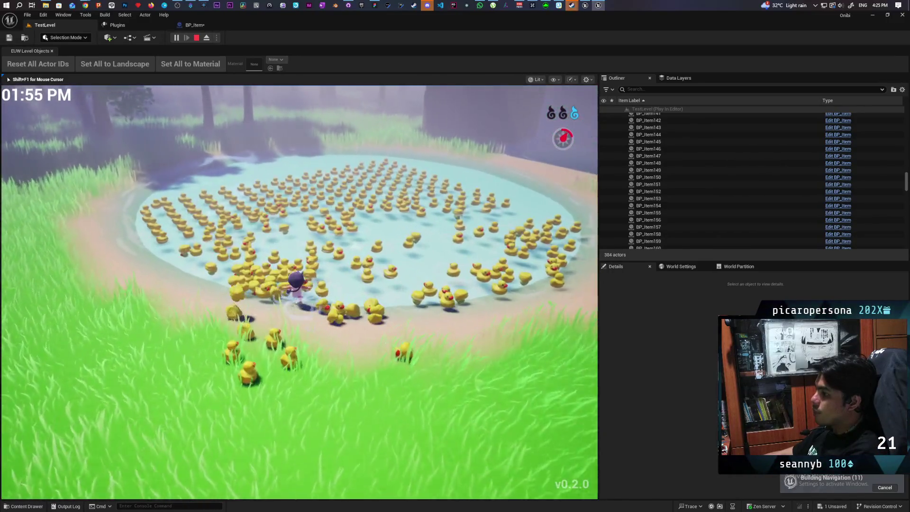
key("w")
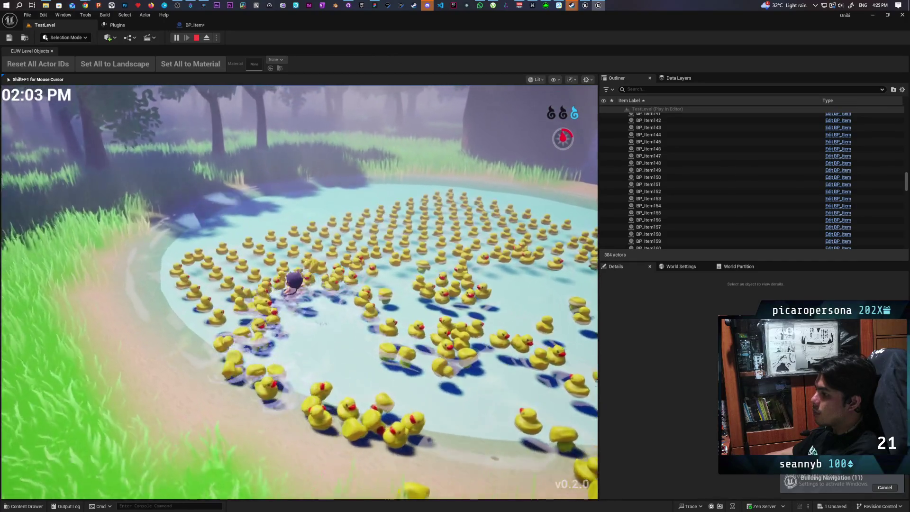
key("w")
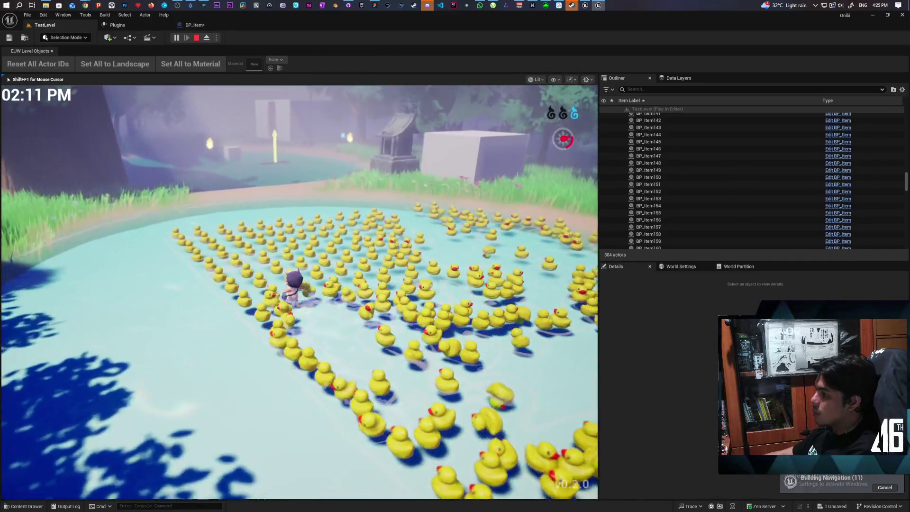
key("s")
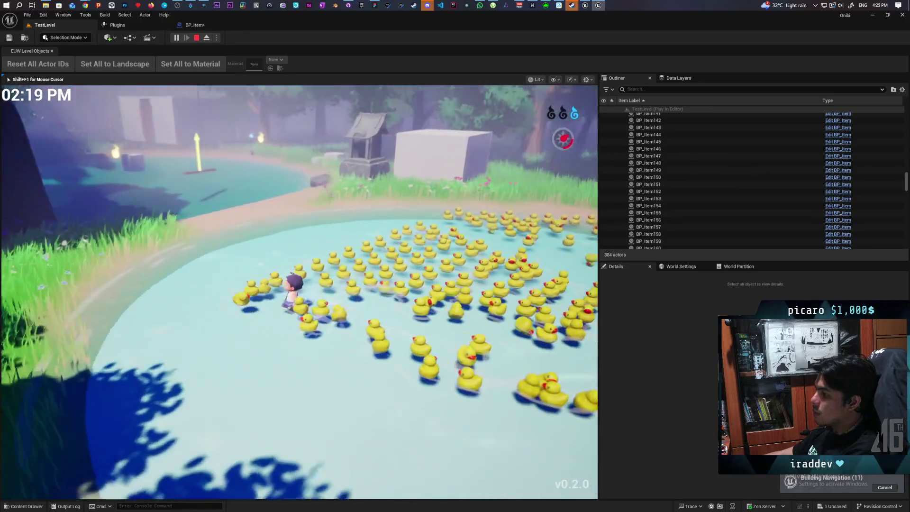
key("w")
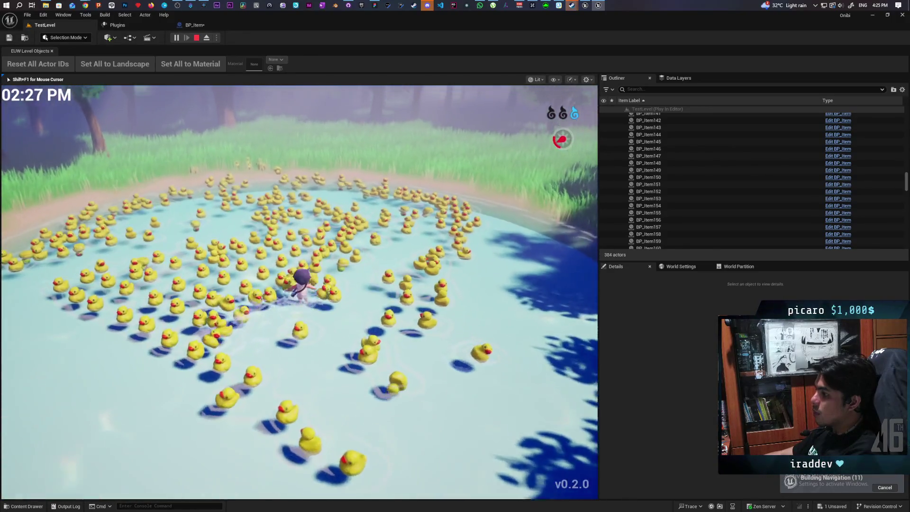
key("w")
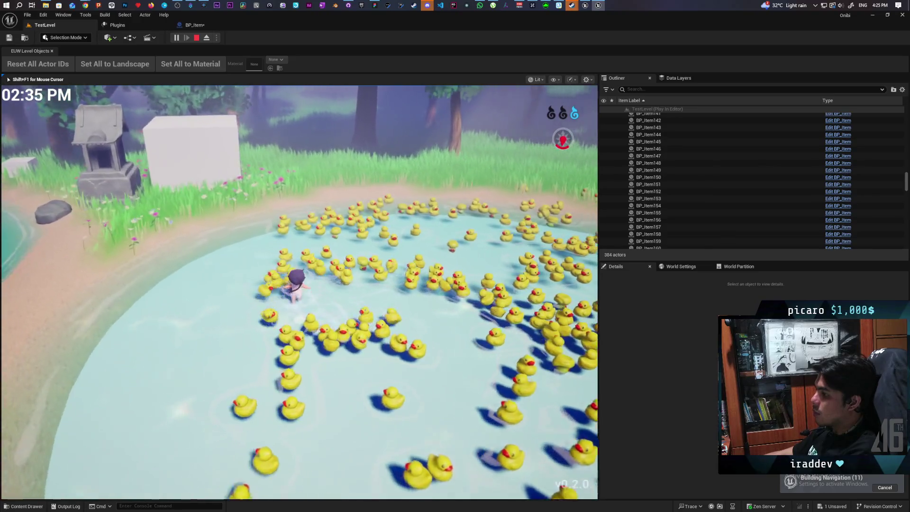
key("w")
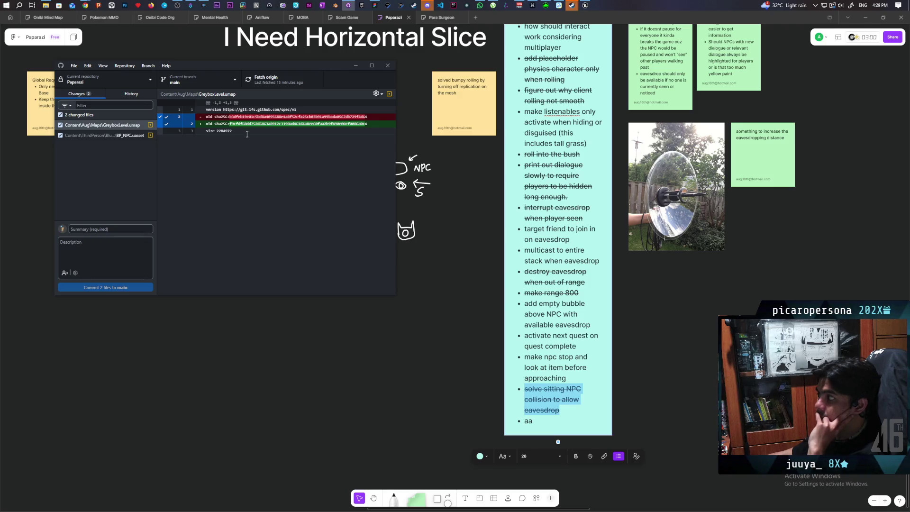
- Bring the Unreal Editor window back in front of GitHub Desktop
left_click(584, 6)
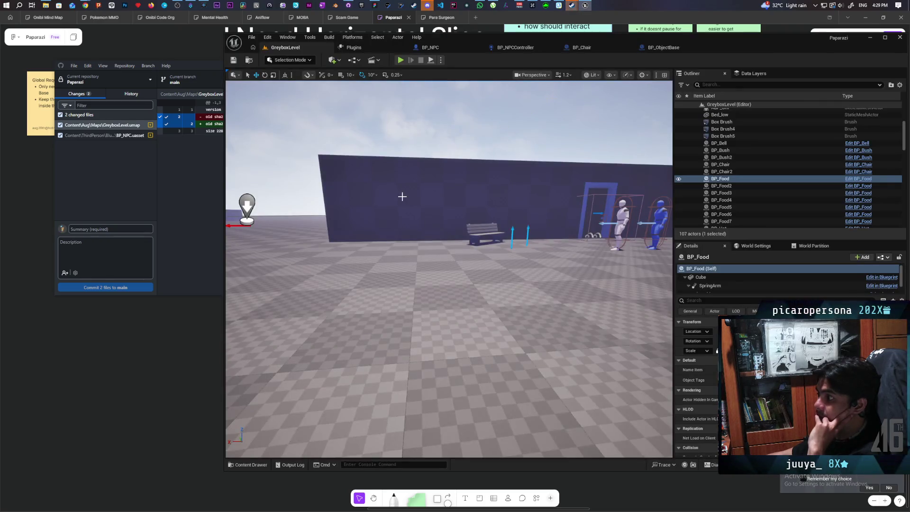
- Fly the camera around the GreyboxLevel NPCs and switch to the BP_NPC blueprint
mouse_move(344, 284)
left_mouse_down()
mouse_move(403, 277)
mouse_move(406, 292)
mouse_move(392, 293)
left_mouse_up()
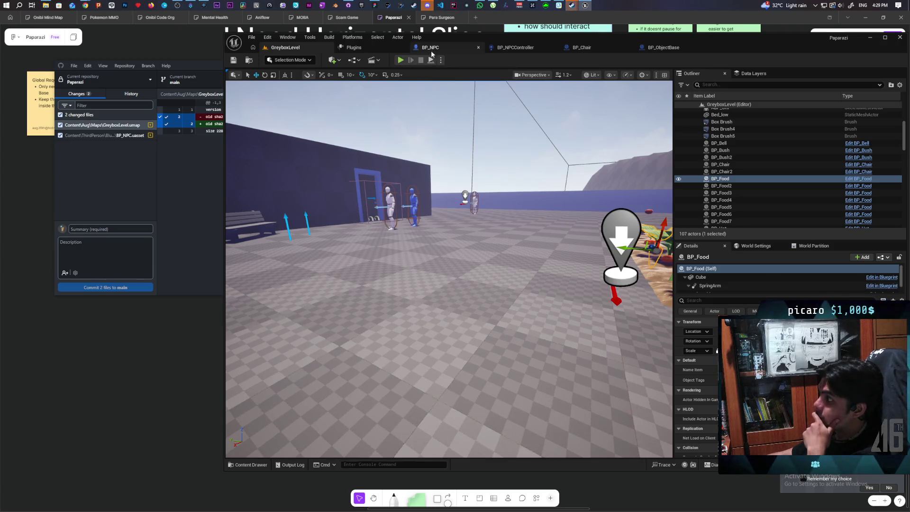
left_click(431, 50)
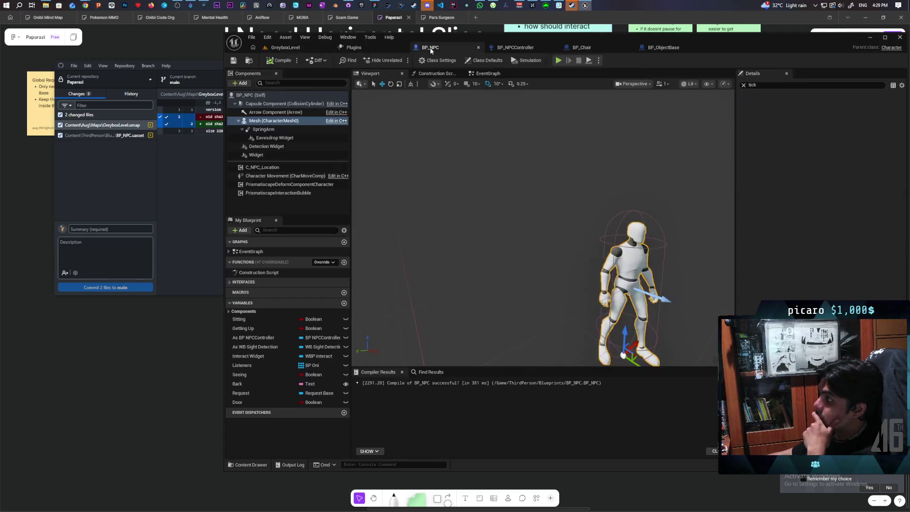
- In the BP_NPC event graph, select the Client Side UI comment and its nodes and move them higher
left_click(485, 74)
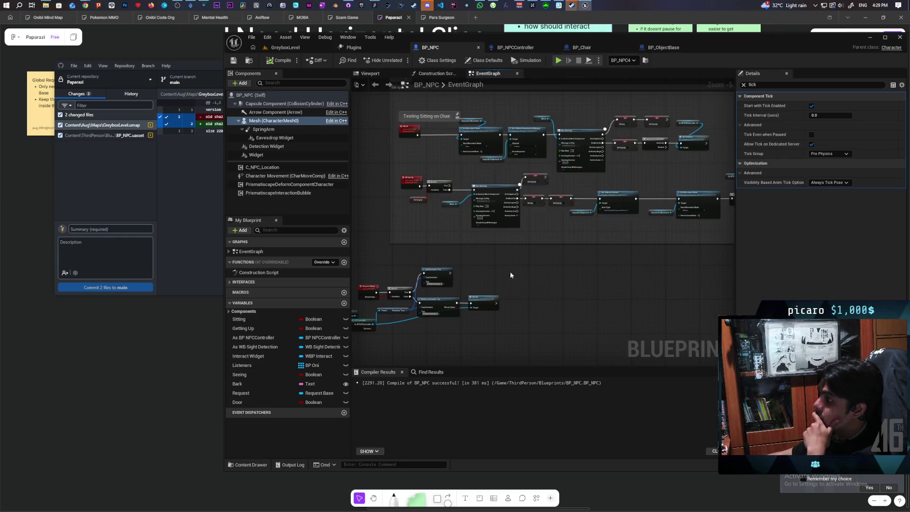
scroll(509, 271, "down", 7)
scroll(509, 272, "up", 3)
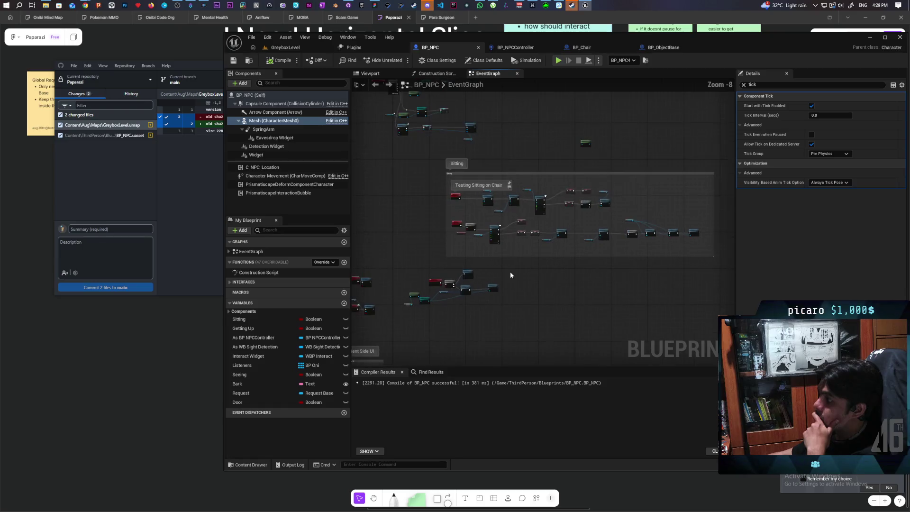
mouse_move(509, 275)
left_mouse_down()
mouse_move(543, 177)
mouse_move(504, 186)
mouse_move(523, 235)
left_mouse_up()
scroll(439, 229, "up", 8)
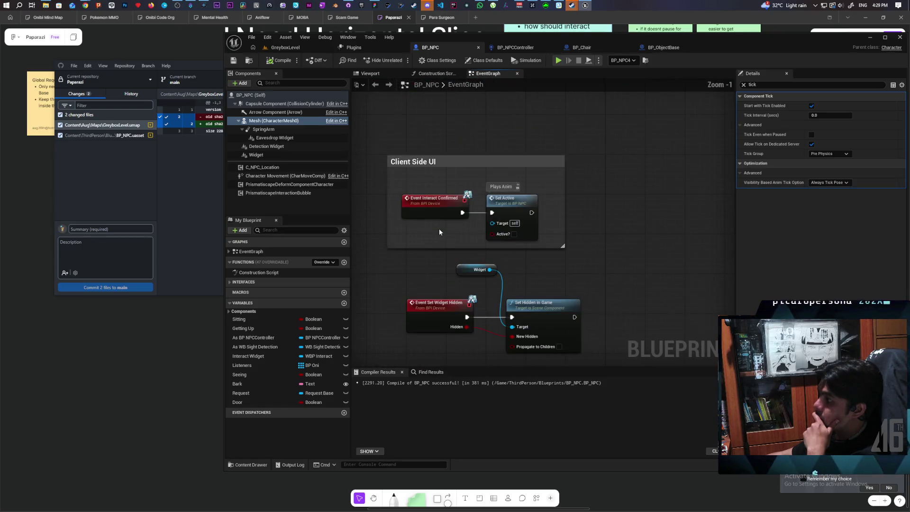
scroll(542, 226, "down", 1)
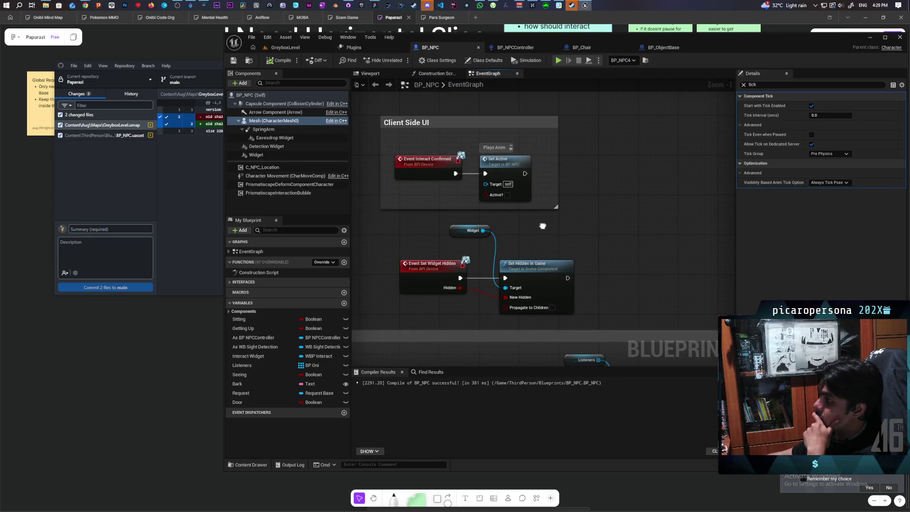
scroll(548, 217, "down", 2)
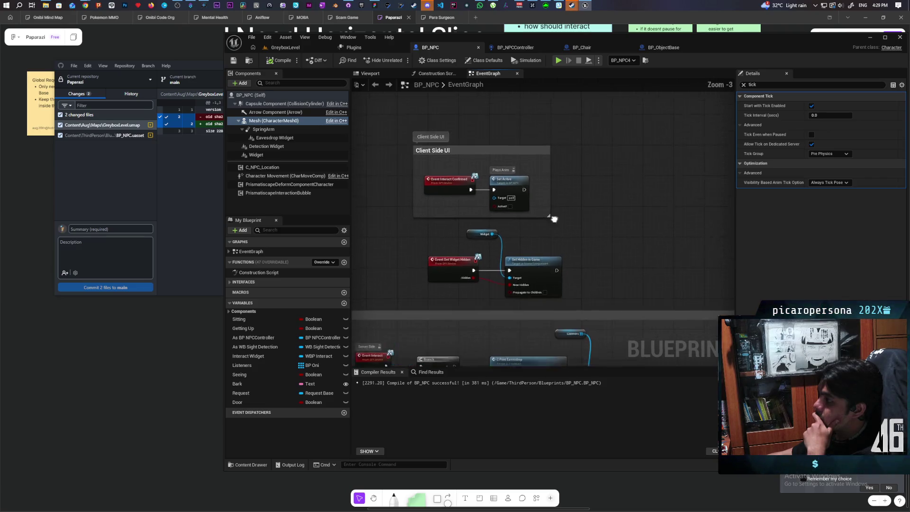
mouse_move(549, 217)
left_mouse_down()
mouse_move(497, 288)
mouse_move(497, 324)
left_mouse_up()
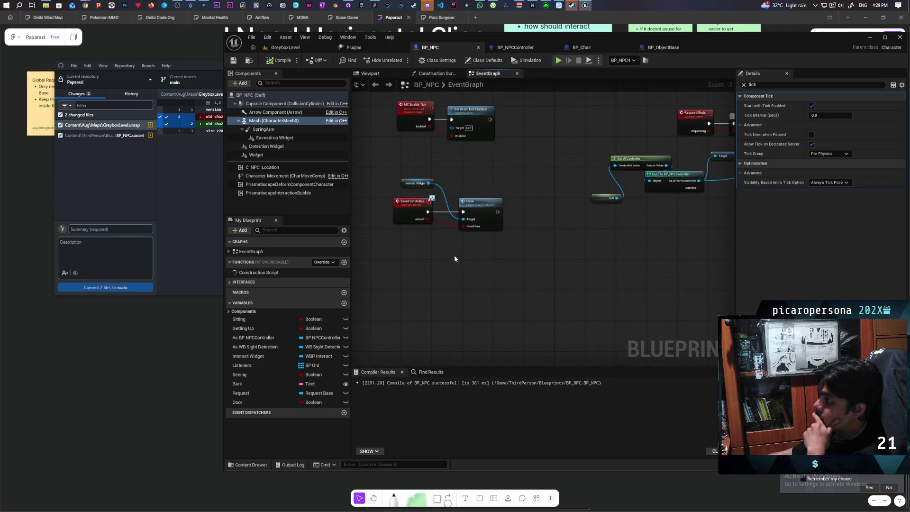
mouse_move(463, 248)
left_mouse_down()
mouse_move(462, 274)
mouse_move(466, 177)
left_mouse_up()
scroll(462, 260, "down", 1)
left_click_drag(406, 161, 578, 280)
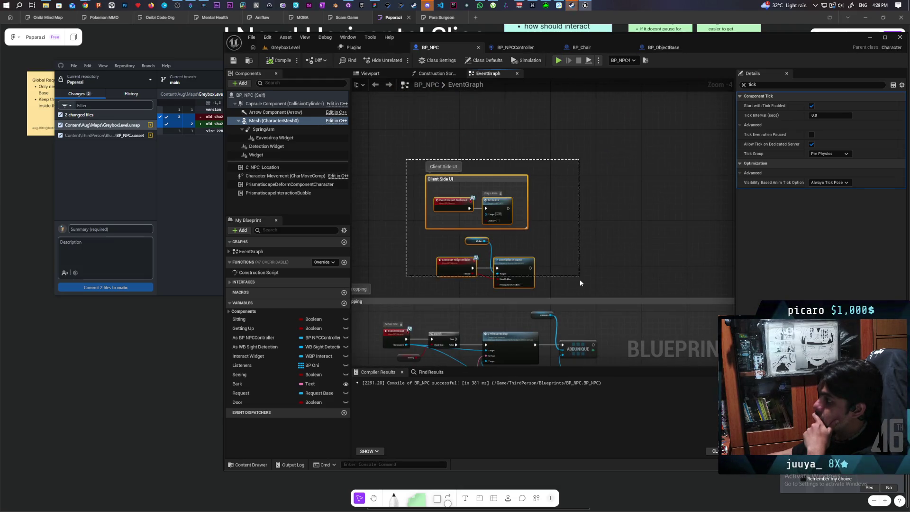
left_click_drag(503, 262, 502, 188)
- Enlarge the Client Side UI comment box
scroll(508, 258, "down", 1)
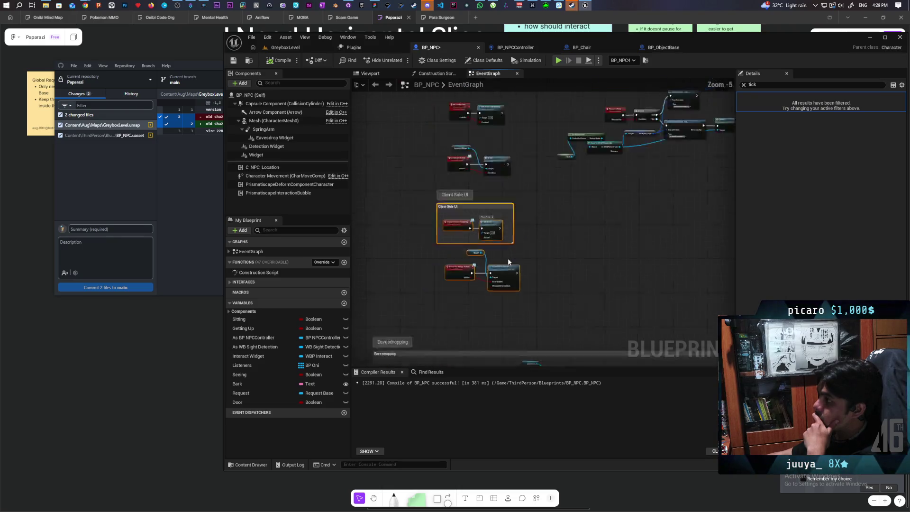
scroll(518, 249, "up", 2)
left_click(519, 243)
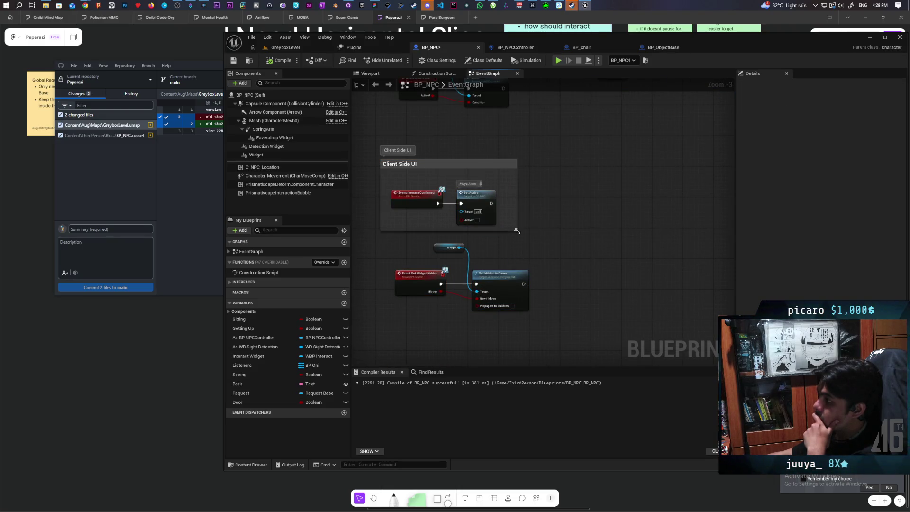
left_click_drag(517, 231, 614, 360)
- Shift the Widget and Set Hidden in Game nodes right and add a Branch node
scroll(536, 242, "up", 1)
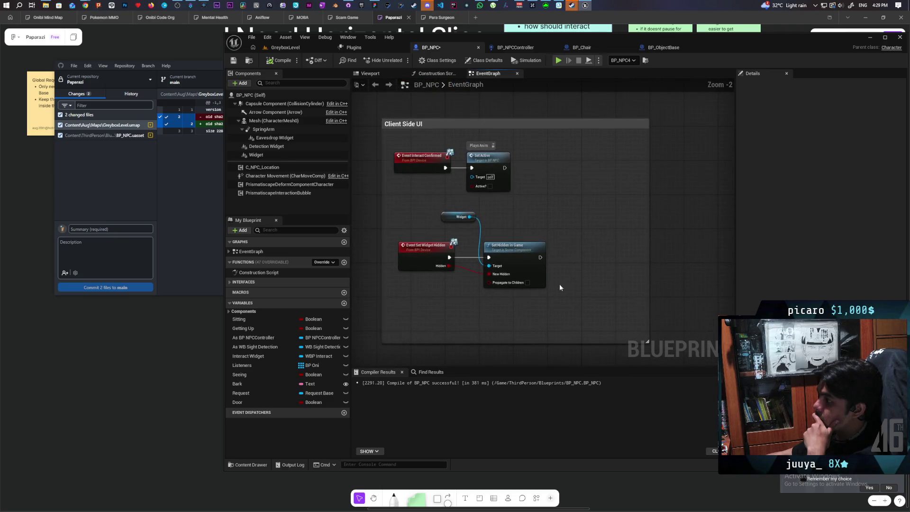
scroll(463, 283, "up", 2)
mouse_move(562, 180)
left_mouse_down()
mouse_move(488, 279)
mouse_move(469, 277)
left_mouse_up()
left_click_drag(534, 238, 613, 241)
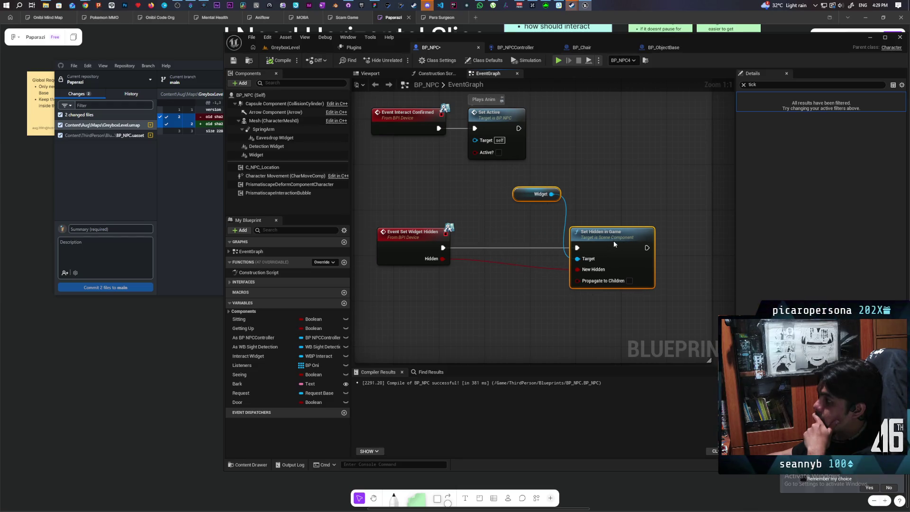
left_click(516, 283)
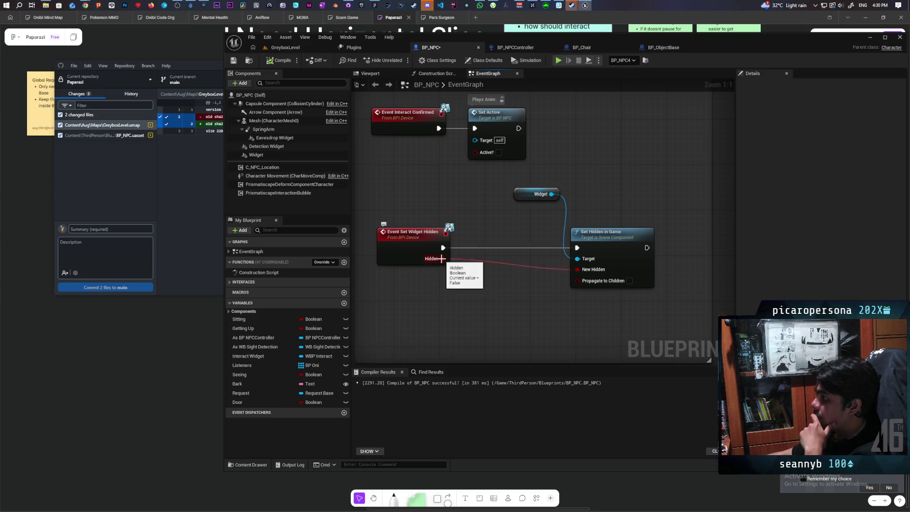
left_click(443, 295)
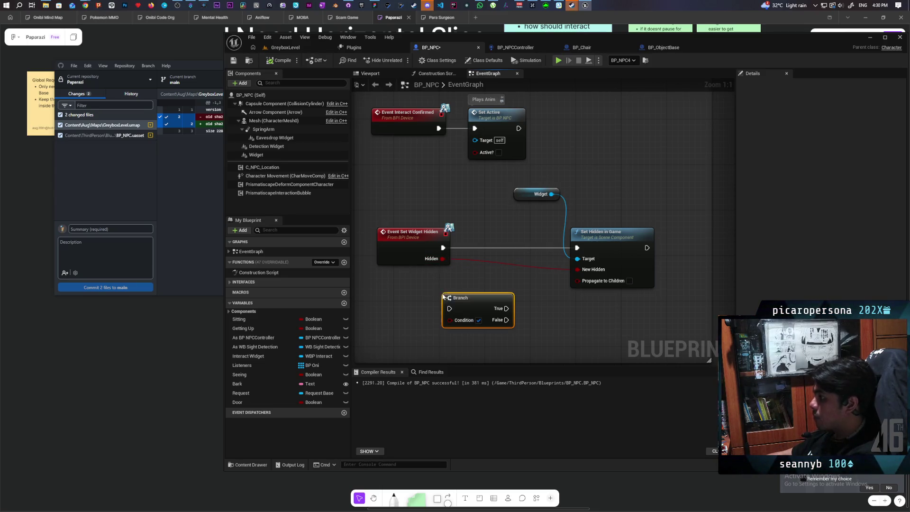
- Place the Branch after Event Set Widget Hidden, before Set Hidden in Game
mouse_move(466, 307)
left_mouse_down()
mouse_move(485, 246)
mouse_move(468, 259)
mouse_move(577, 247)
left_mouse_up()
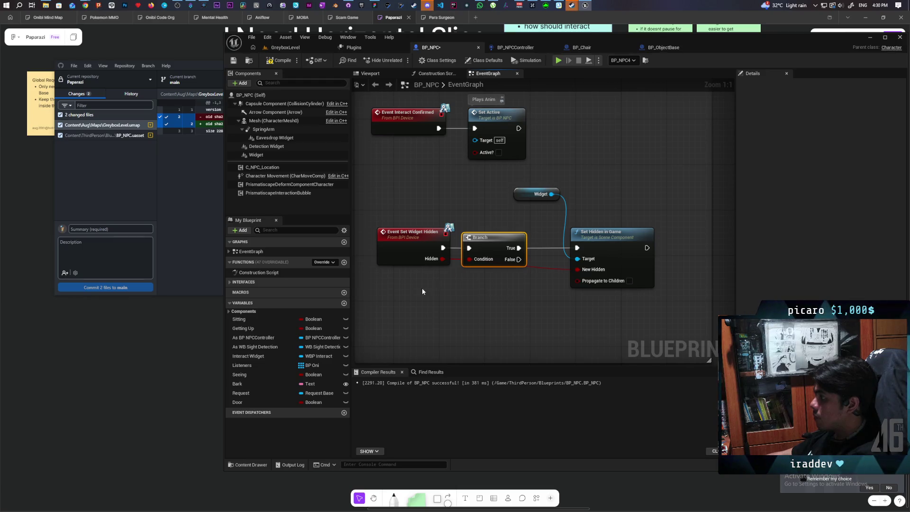
left_click_drag(489, 243, 472, 243)
left_click(498, 291)
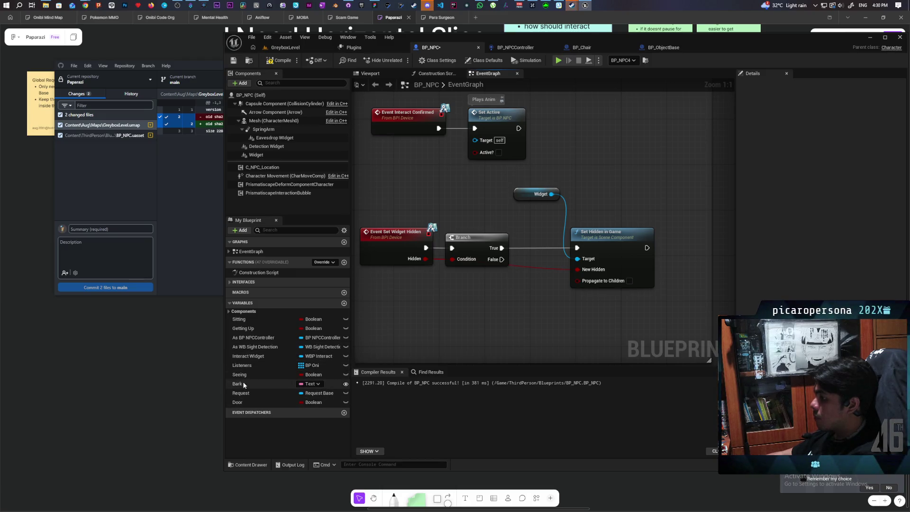
- Add a Request getter, convert it to a validated get, and wire Branch False into it
mouse_move(245, 394)
left_mouse_down()
mouse_move(530, 314)
mouse_move(434, 303)
left_mouse_up()
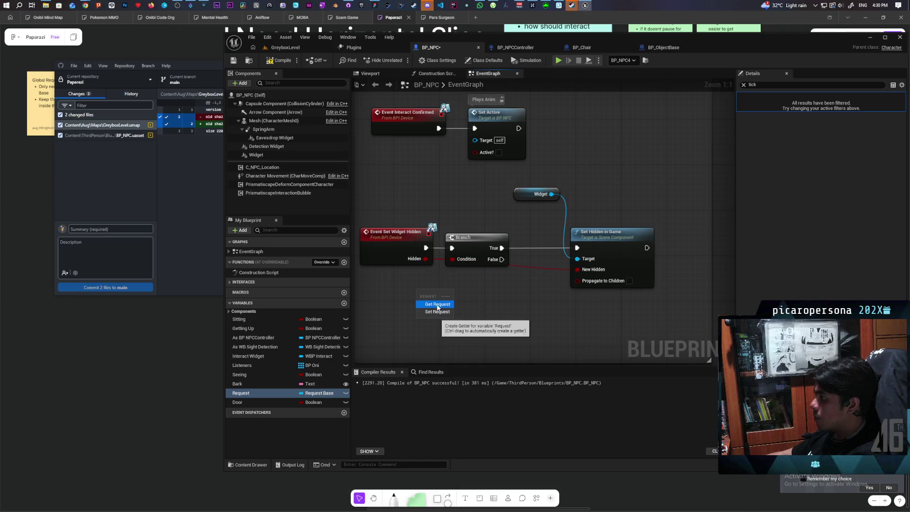
right_click(427, 294)
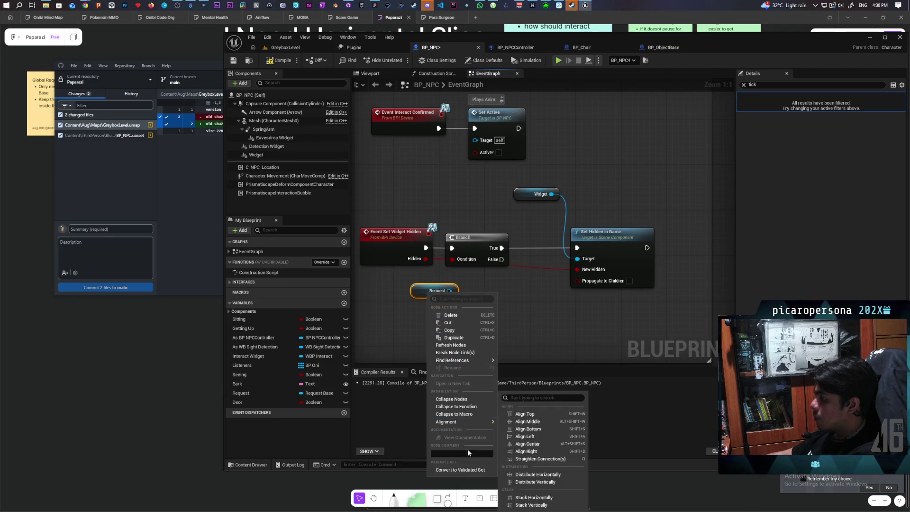
left_click(478, 466)
left_click_drag(417, 310, 505, 295)
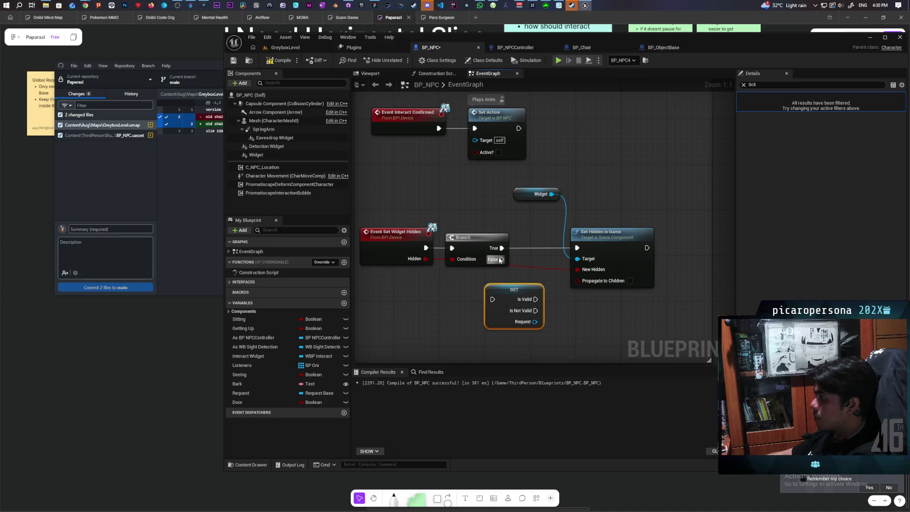
left_click_drag(499, 260, 492, 299)
- Place the GET before Set Hidden in Game, wire Is Valid to it, and compile BP_NPC
left_click_drag(505, 254, 538, 256)
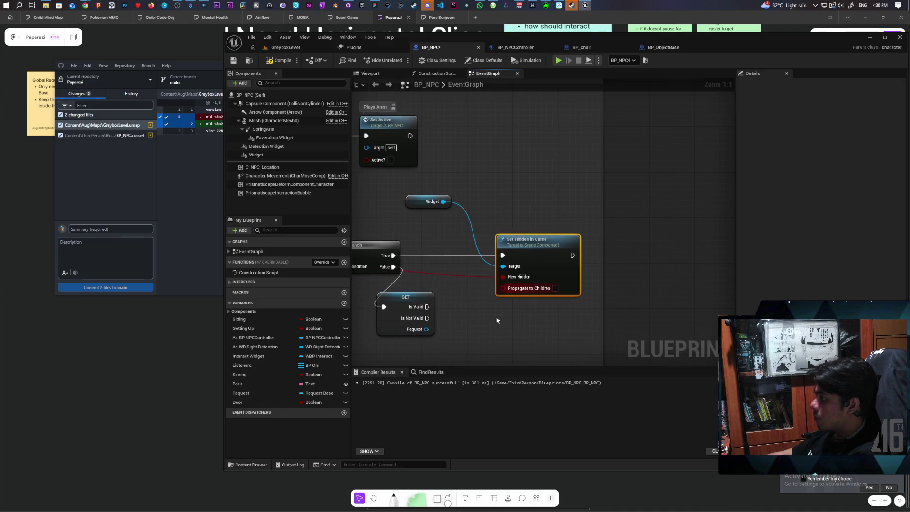
left_click_drag(473, 324, 533, 332)
left_click_drag(460, 303, 499, 274)
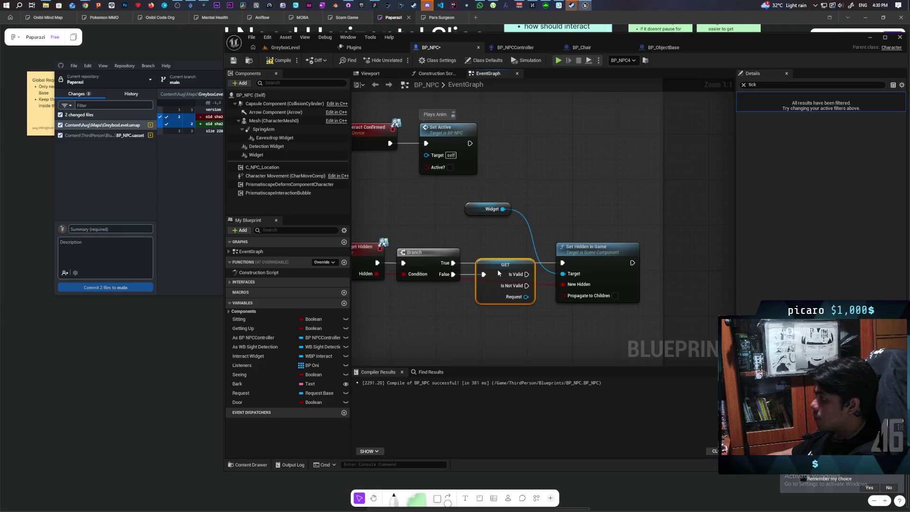
left_click_drag(533, 323, 538, 320)
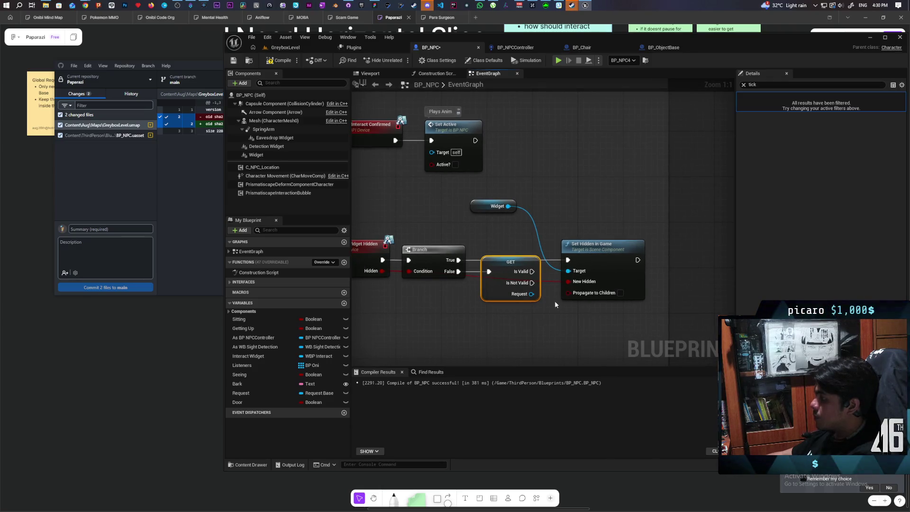
left_click_drag(532, 270, 565, 262)
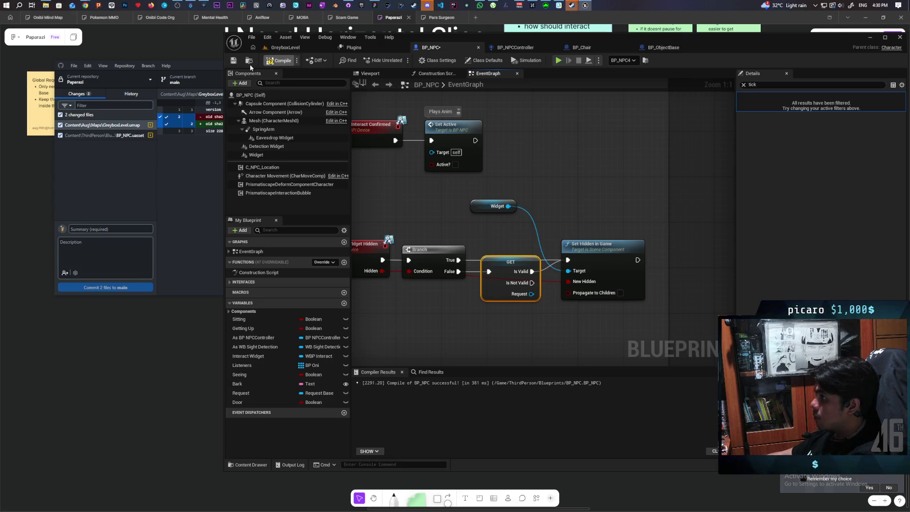
left_click(279, 61)
key("alt+p")
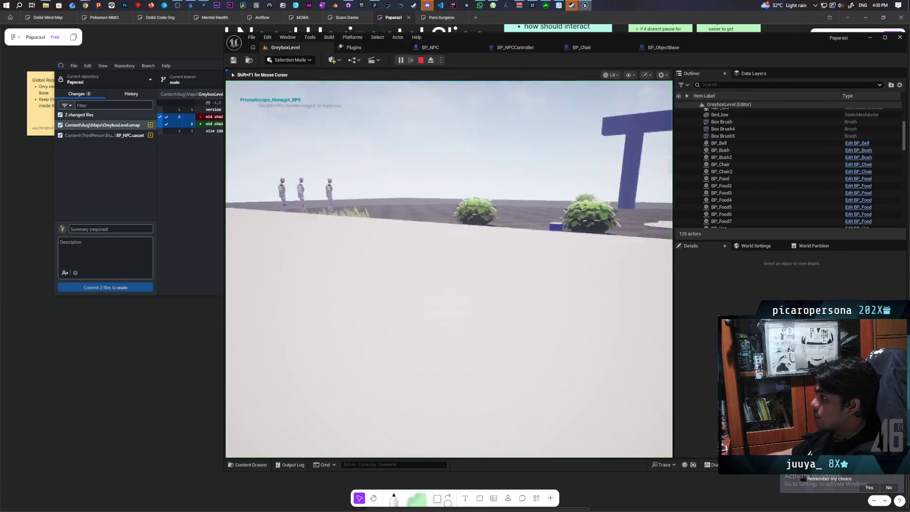
- Walk the character to the NPCs and go through their dialogue
key("w")
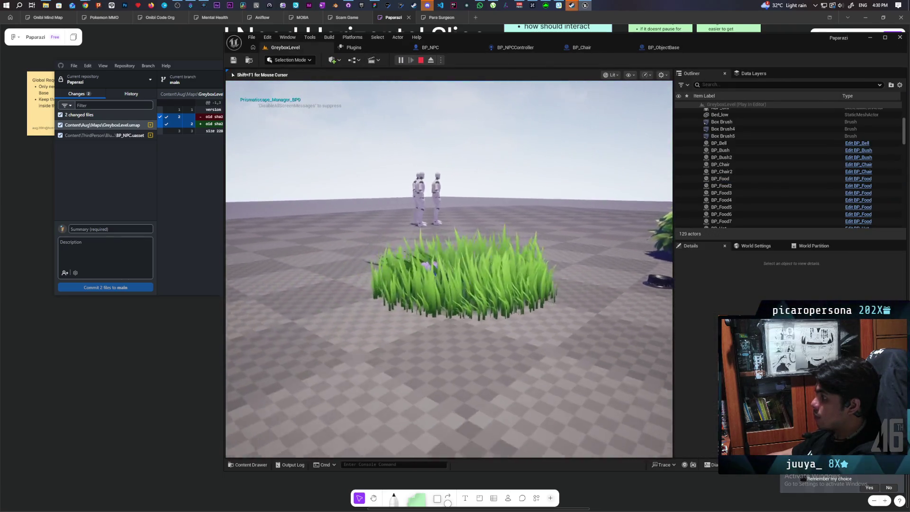
key("e")
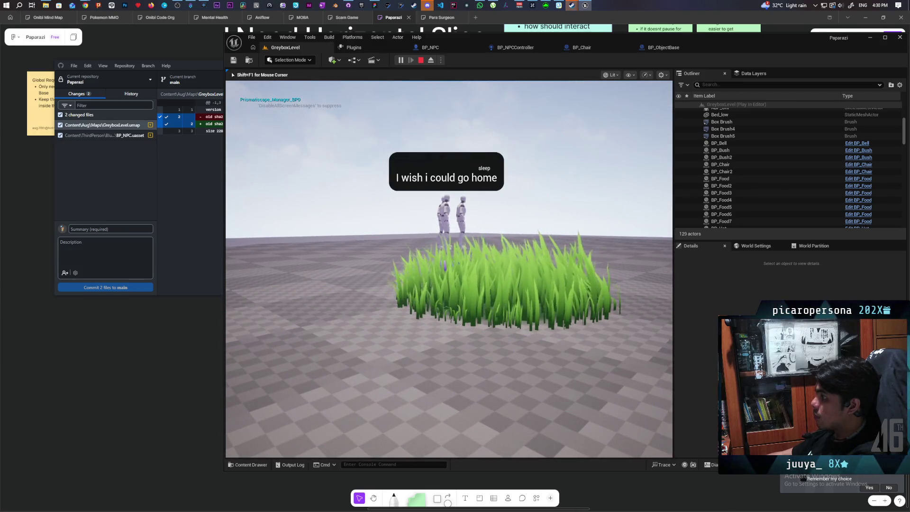
key("e")
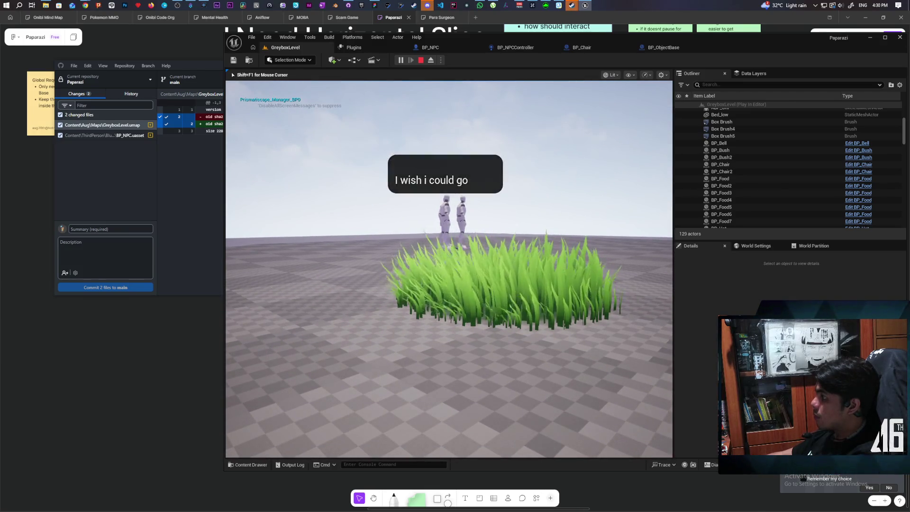
key("e")
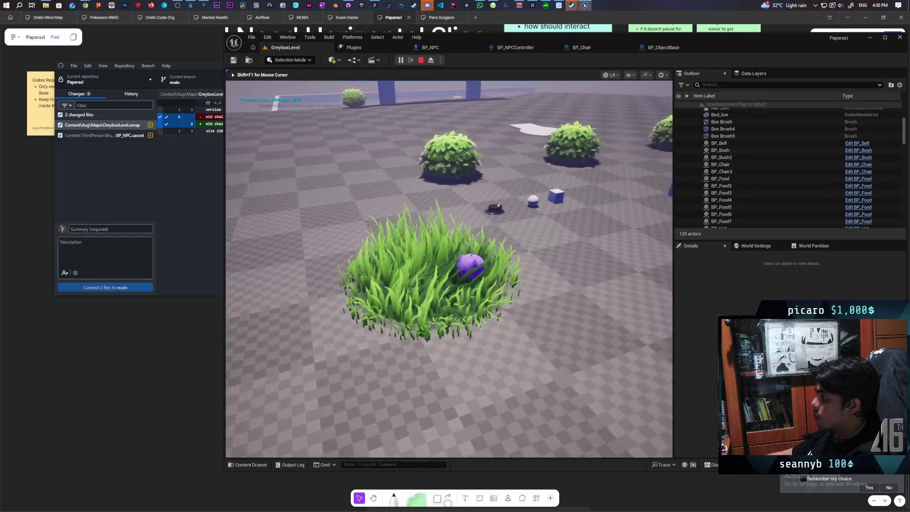
- Put on the hat disguise, cross the low blue wall, then drop the hat
key("w")
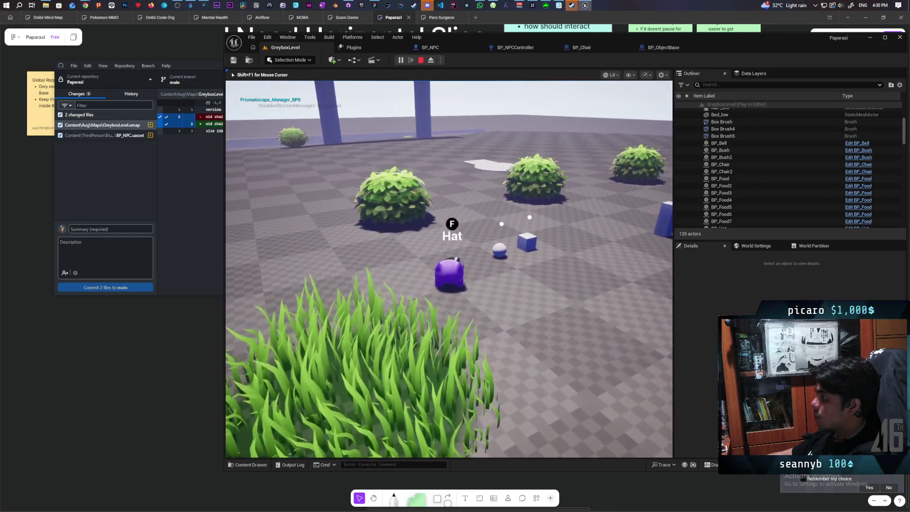
key("f")
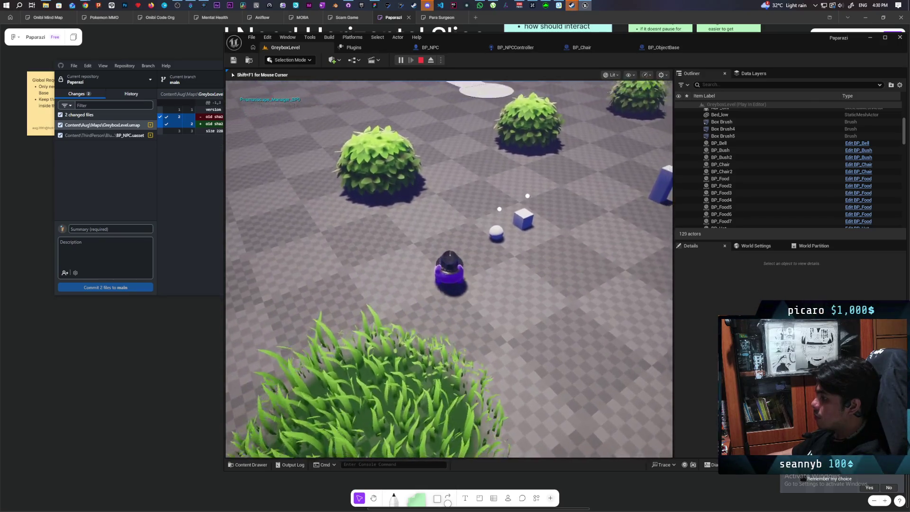
key("w")
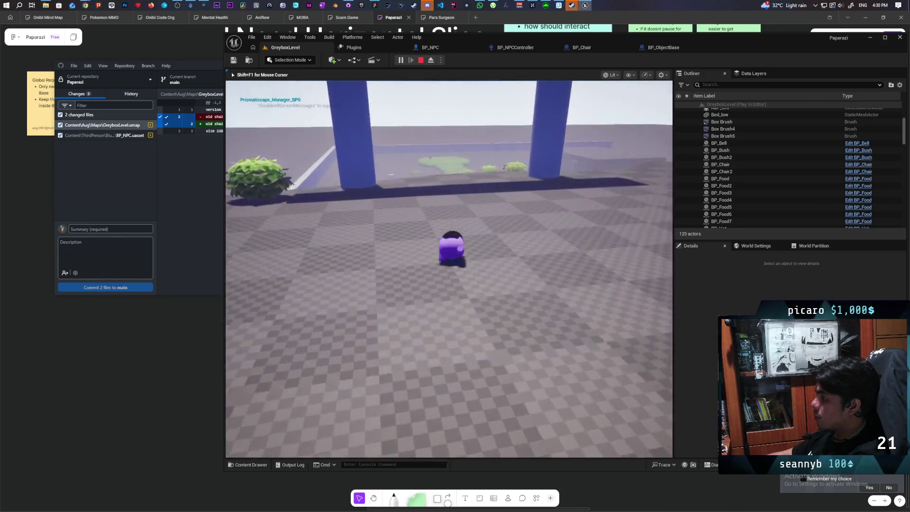
key("w")
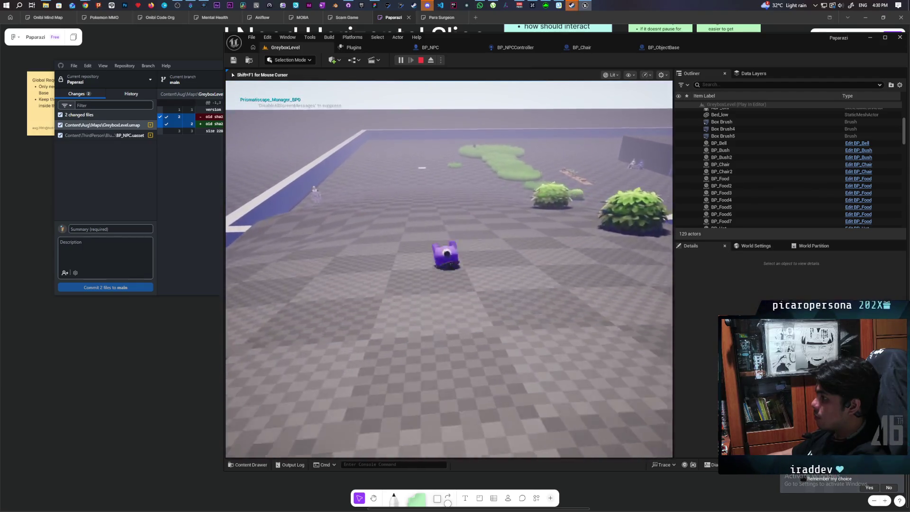
key("f")
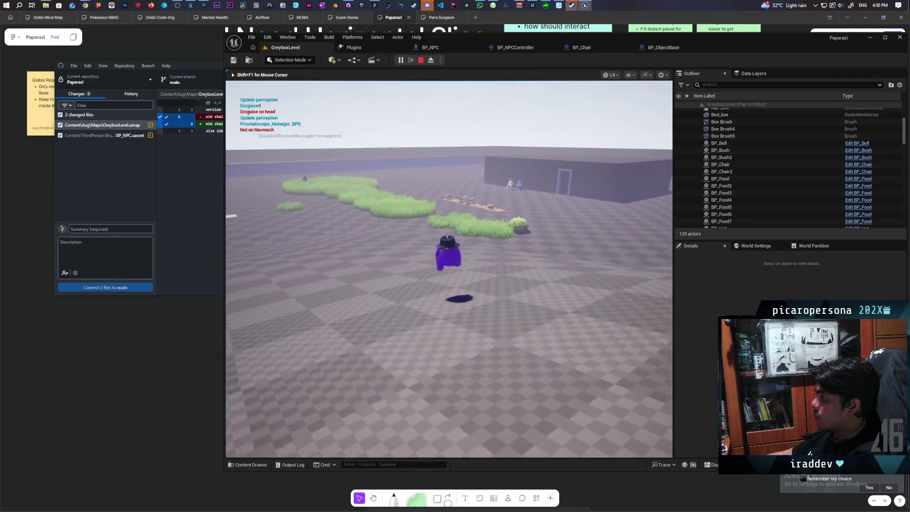
- Walk through the tall grass toward the building and the seated NPCs
key("w")
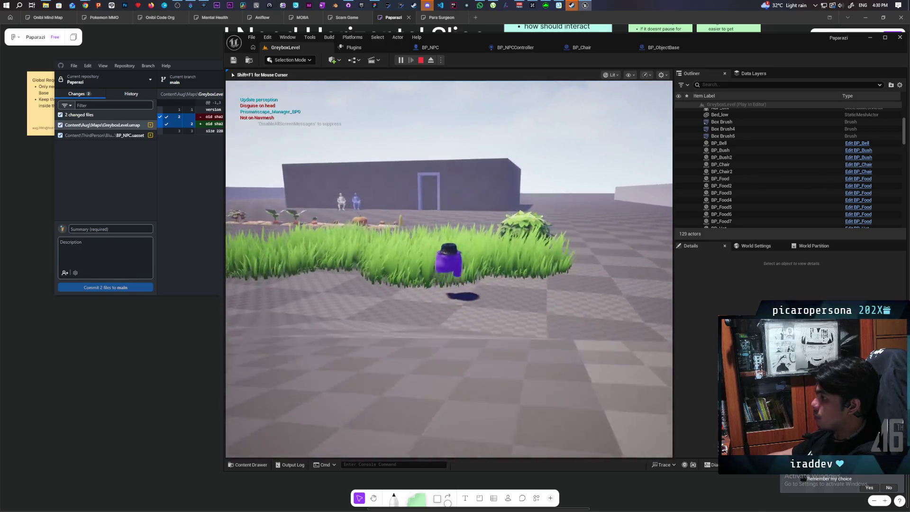
key("w")
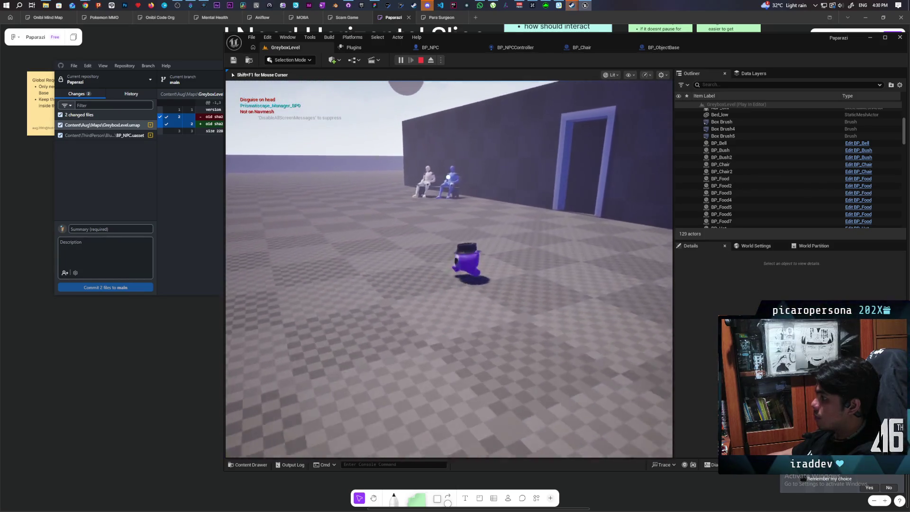
key("w")
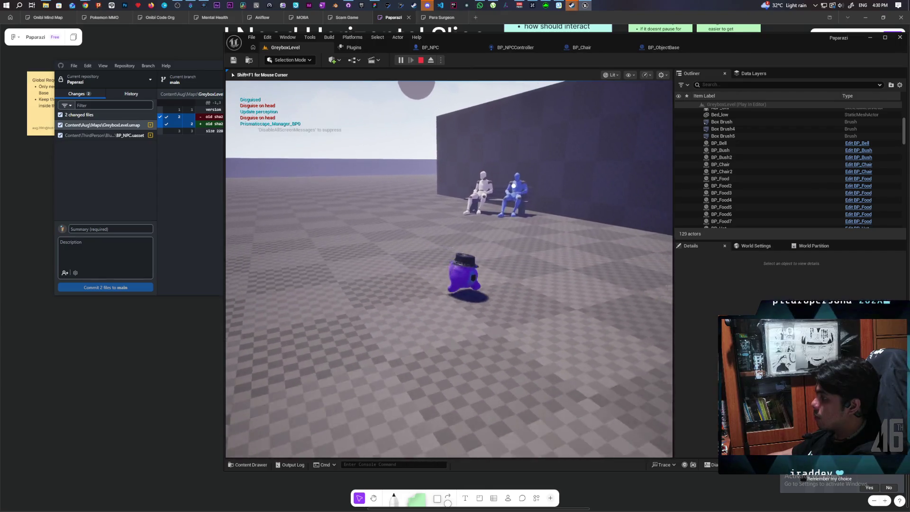
key("w")
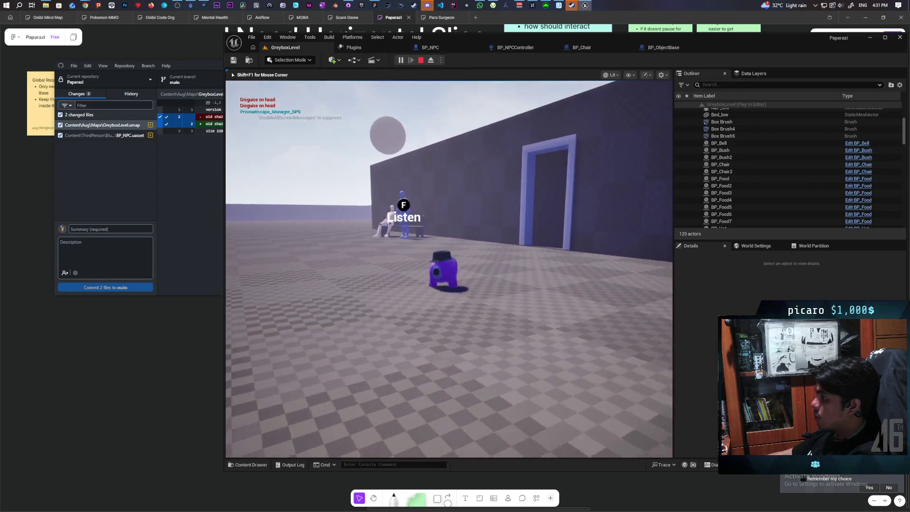
key("w")
key("s")
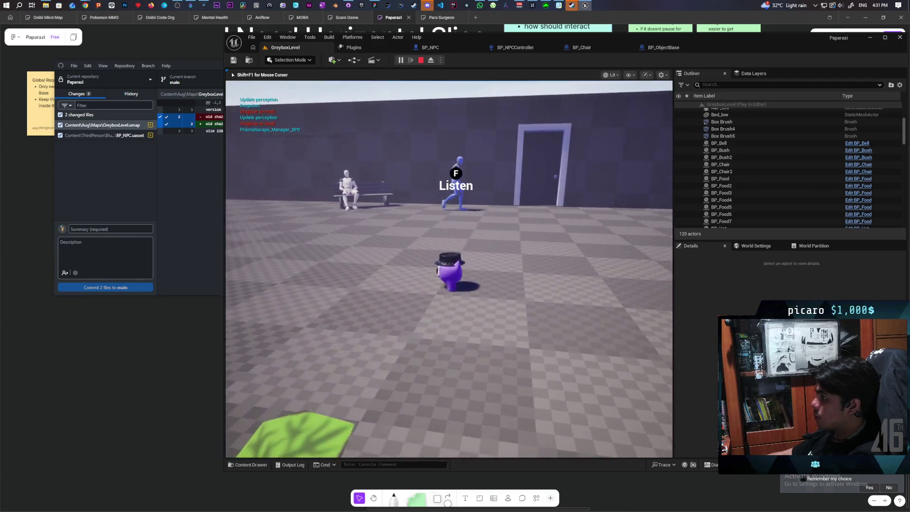
key("w")
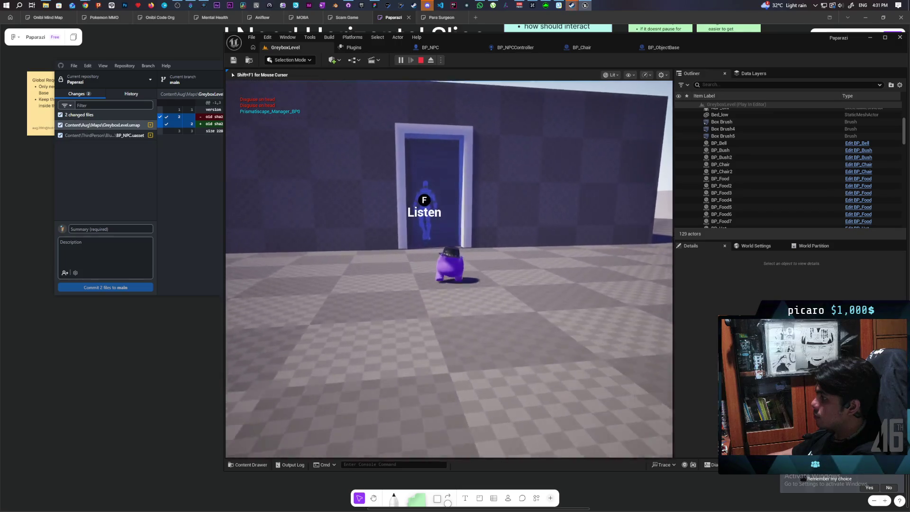
key("s")
key("s")
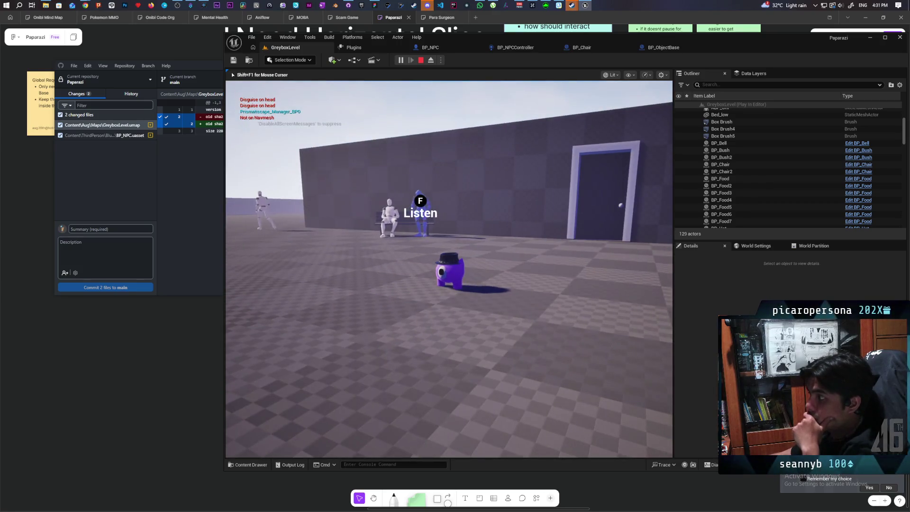
- Listen in on the bench NPCs until 'When can i quit my job?' appears, then stop the session
key("w")
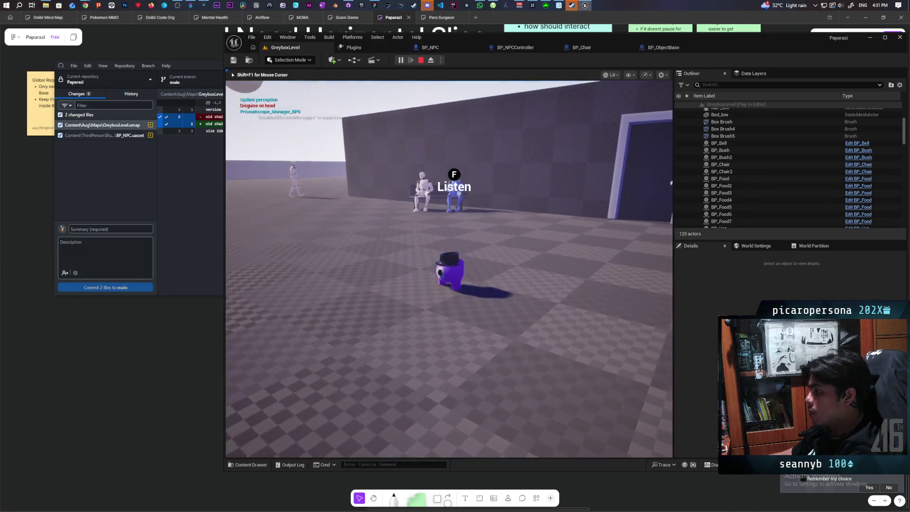
key("s")
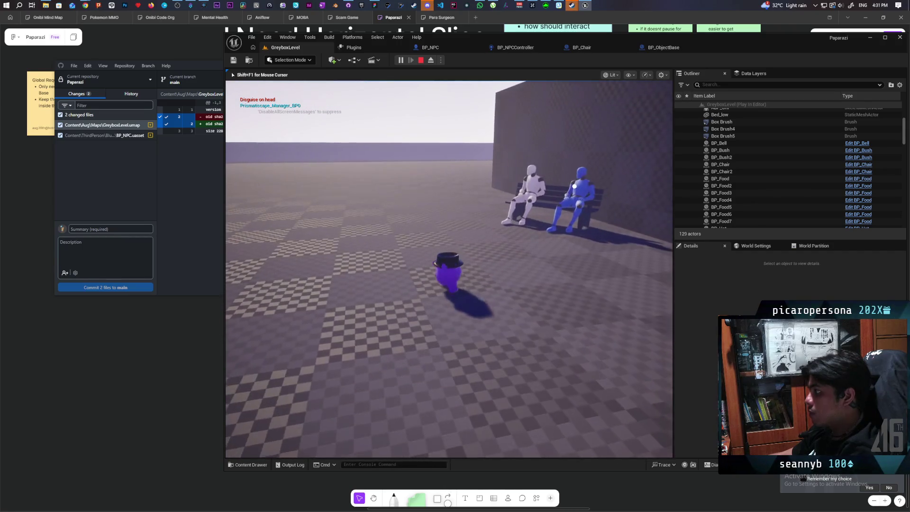
key("f")
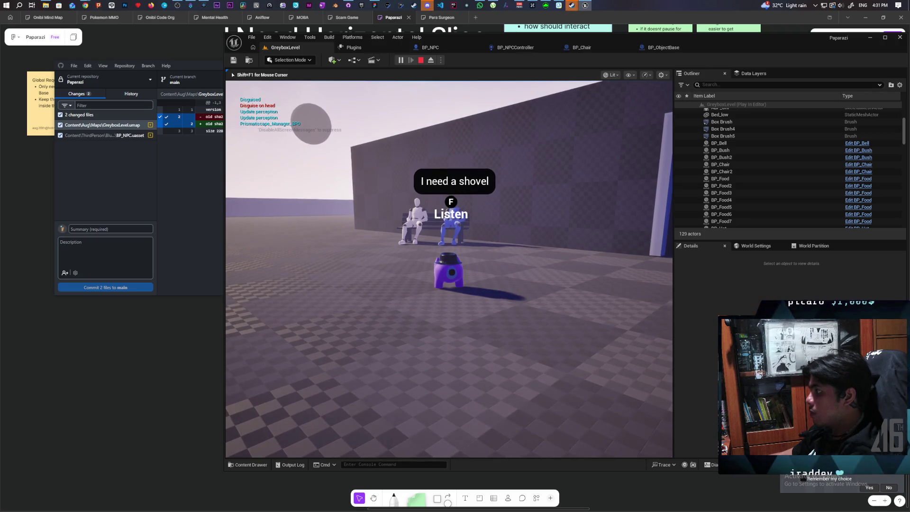
key("w")
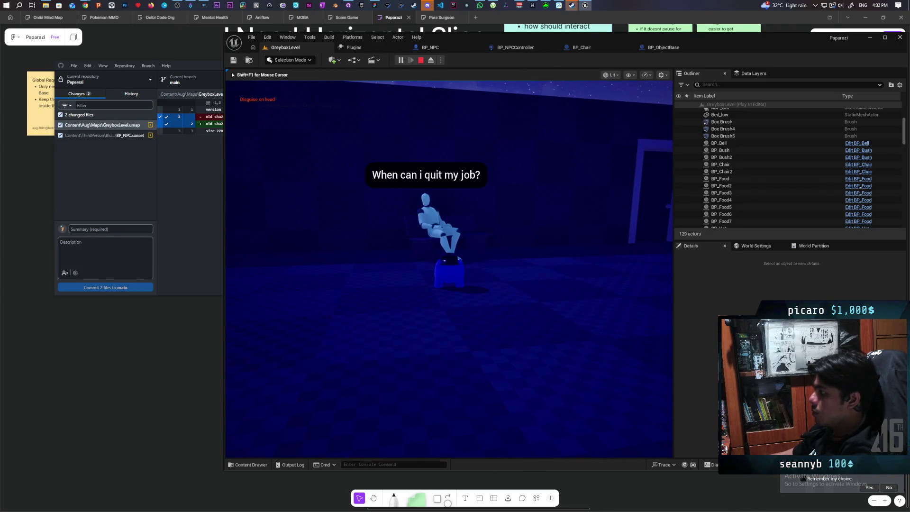
key("Escape")
- Return to the BP_NPC event graph and view the Eavesdropping group's Event Interact and Branch nodes
left_click(442, 47)
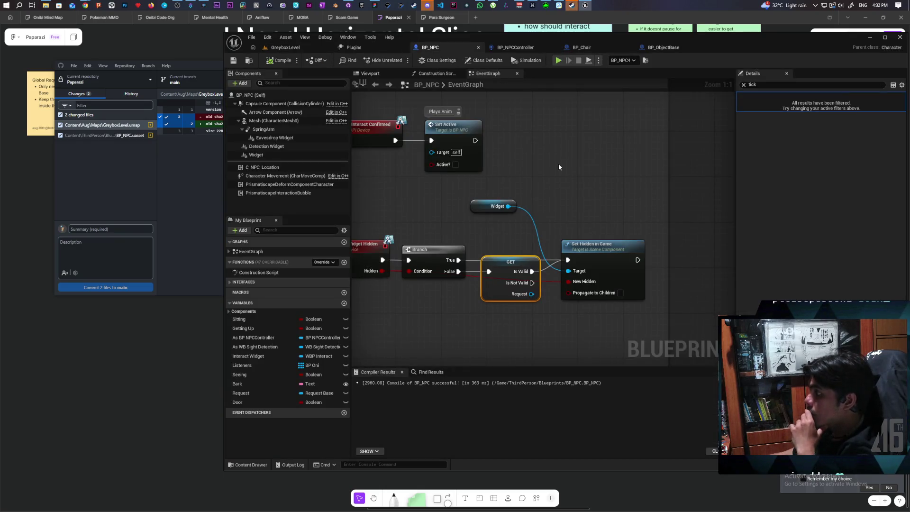
scroll(555, 166, "down", 6)
scroll(543, 174, "down", 3)
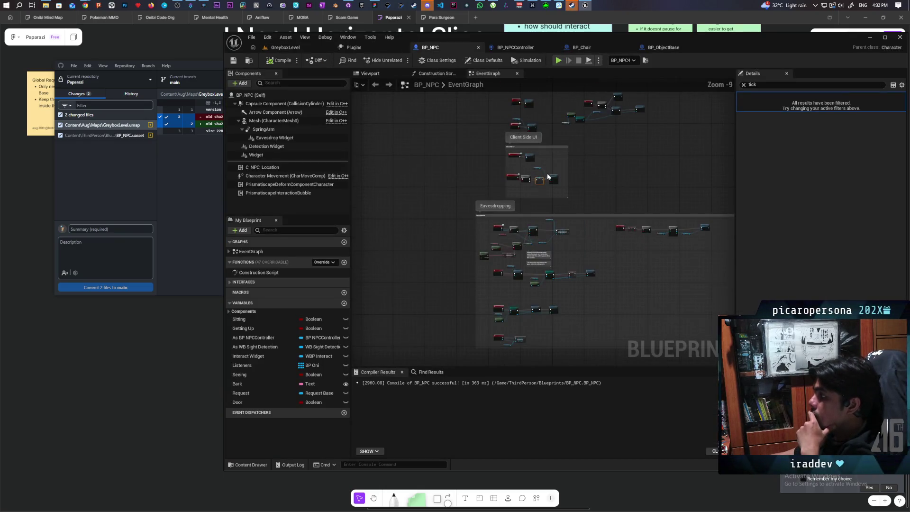
scroll(547, 176, "up", 4)
mouse_move(534, 262)
left_mouse_down()
mouse_move(430, 165)
mouse_move(459, 204)
mouse_move(429, 246)
mouse_move(470, 118)
left_mouse_up()
scroll(474, 173, "up", 5)
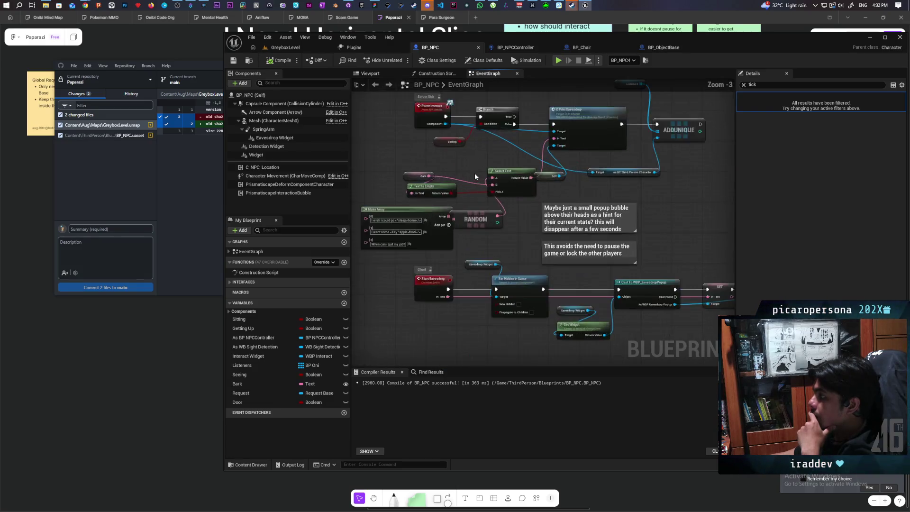
mouse_move(476, 166)
left_mouse_down()
mouse_move(475, 199)
mouse_move(544, 183)
mouse_move(542, 205)
mouse_move(623, 225)
left_mouse_up()
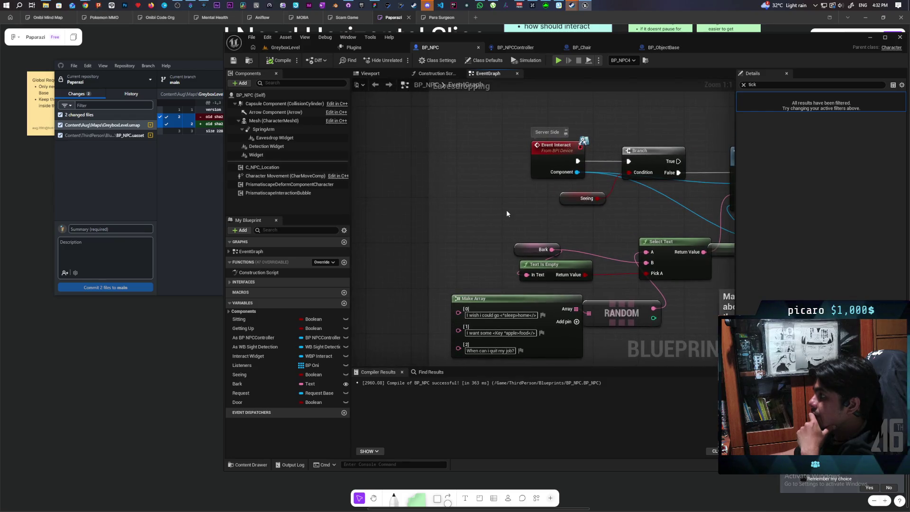
- Frame the Client Side UI comment box and clear the node selection
scroll(473, 221, "down", 2)
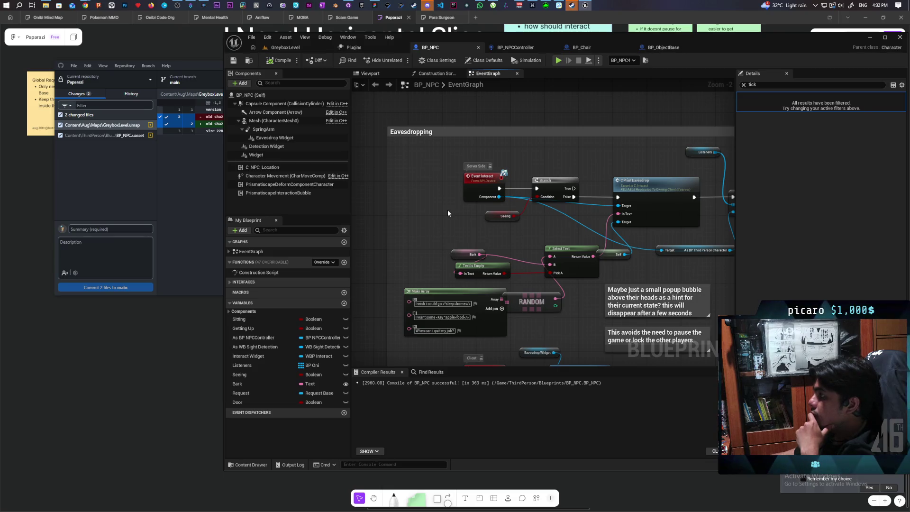
scroll(447, 208, "down", 3)
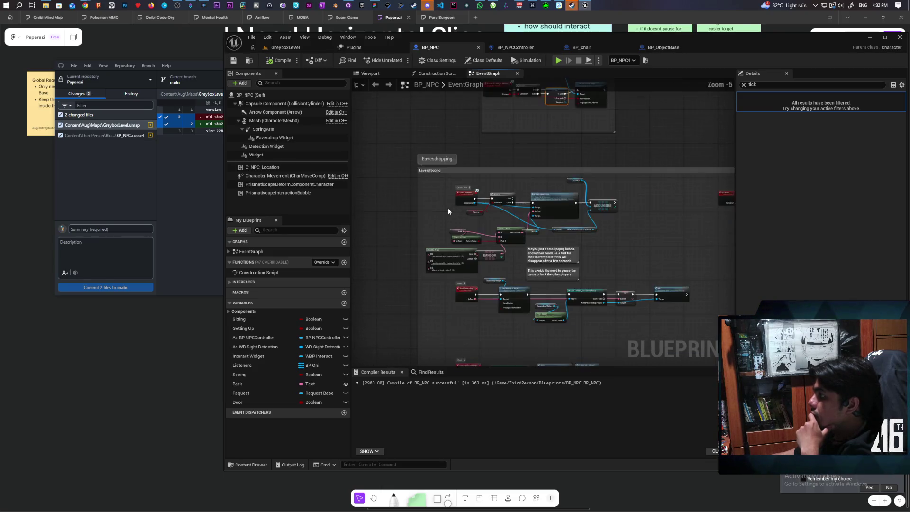
scroll(448, 211, "up", 2)
scroll(448, 211, "down", 3)
scroll(448, 211, "down", 1)
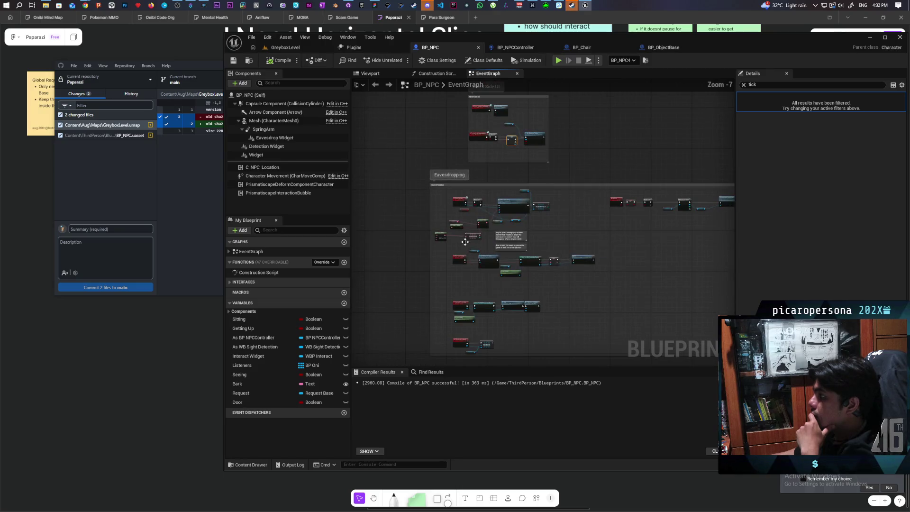
mouse_move(448, 223)
left_mouse_down()
mouse_move(455, 277)
mouse_move(453, 240)
left_mouse_up()
scroll(463, 227, "up", 2)
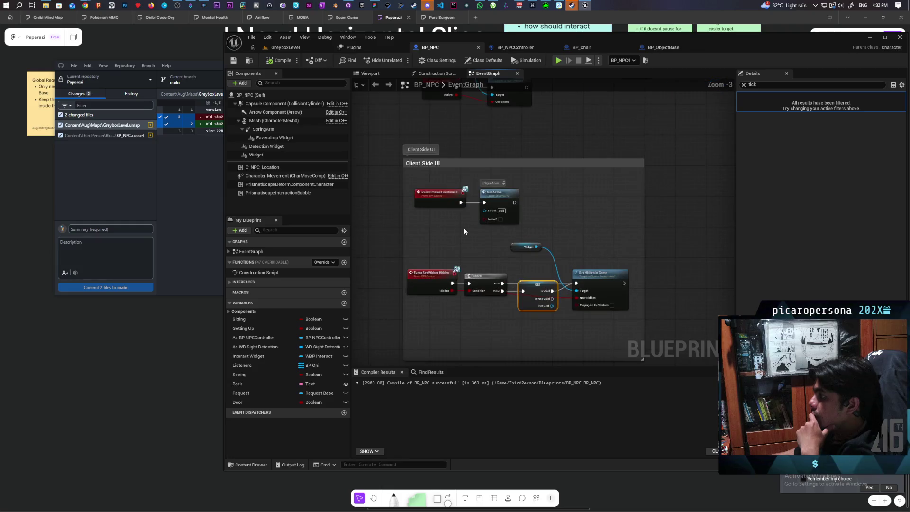
scroll(463, 229, "down", 3)
left_click_drag(545, 219, 562, 195)
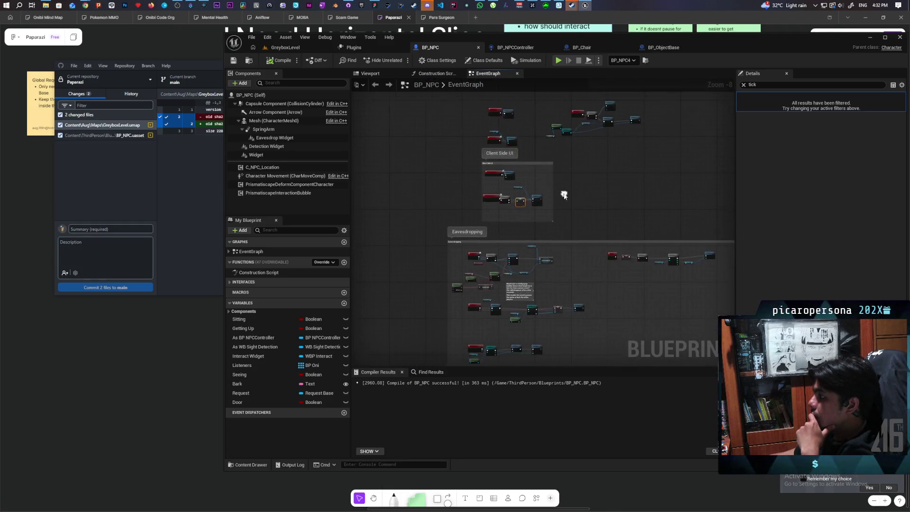
scroll(563, 195, "up", 6)
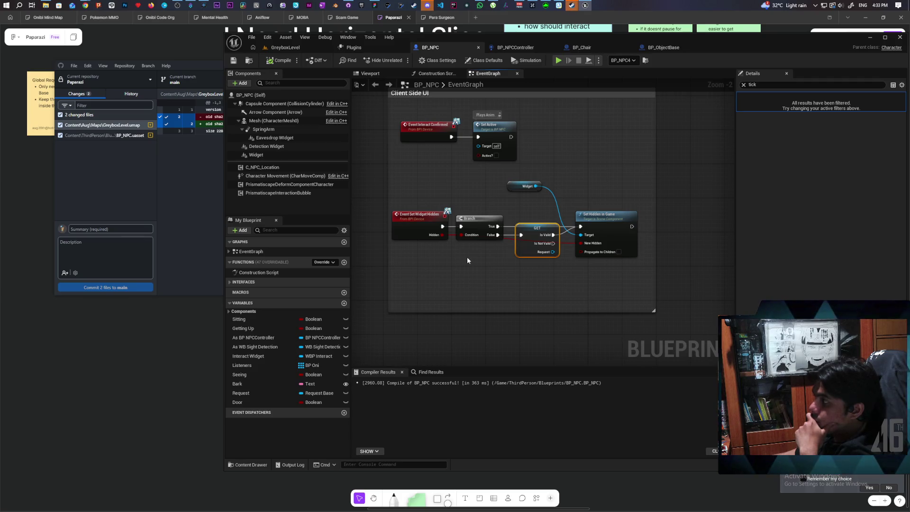
left_click_drag(427, 292, 604, 177)
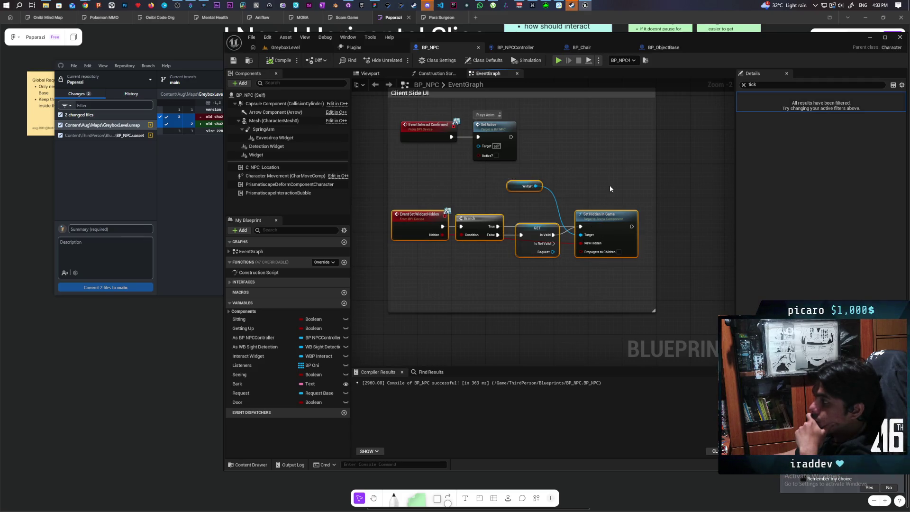
left_click(608, 184)
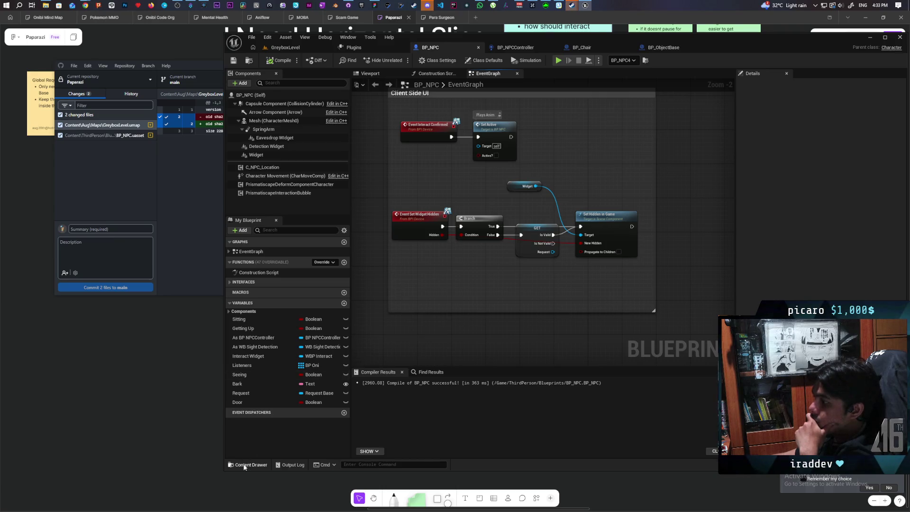
- In the Content Drawer, browse to Content > ThirdPerson > Blueprints
left_click(244, 465)
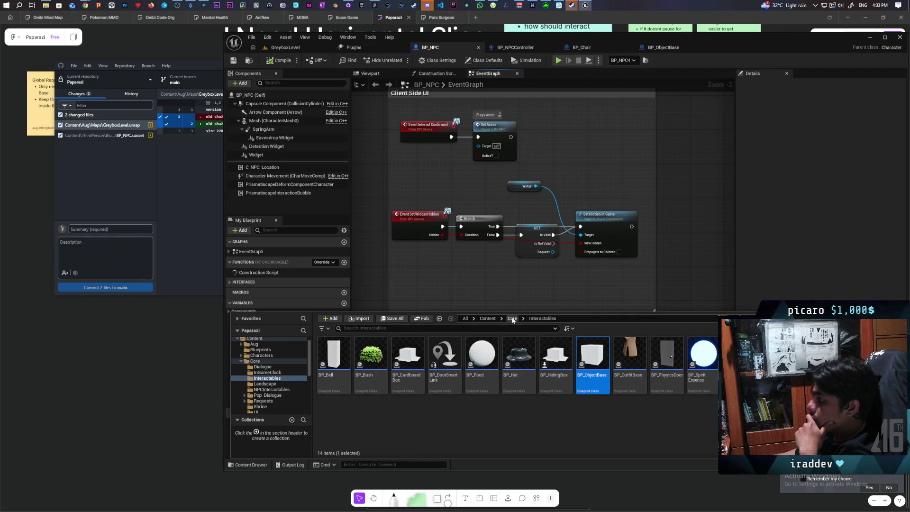
left_click(501, 320)
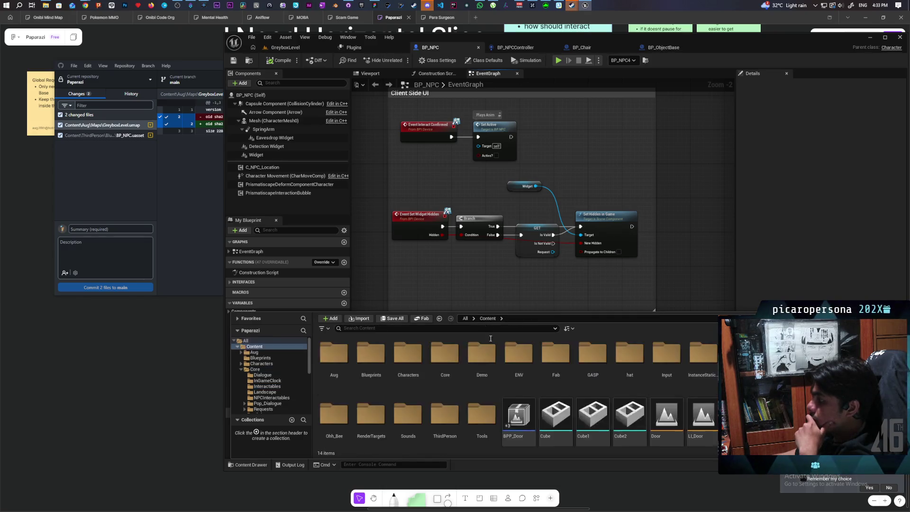
double_click(446, 418)
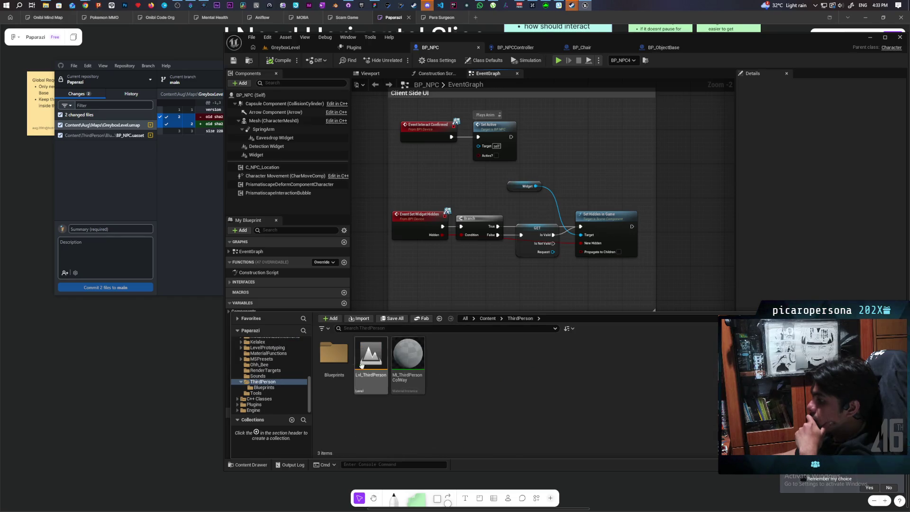
double_click(334, 355)
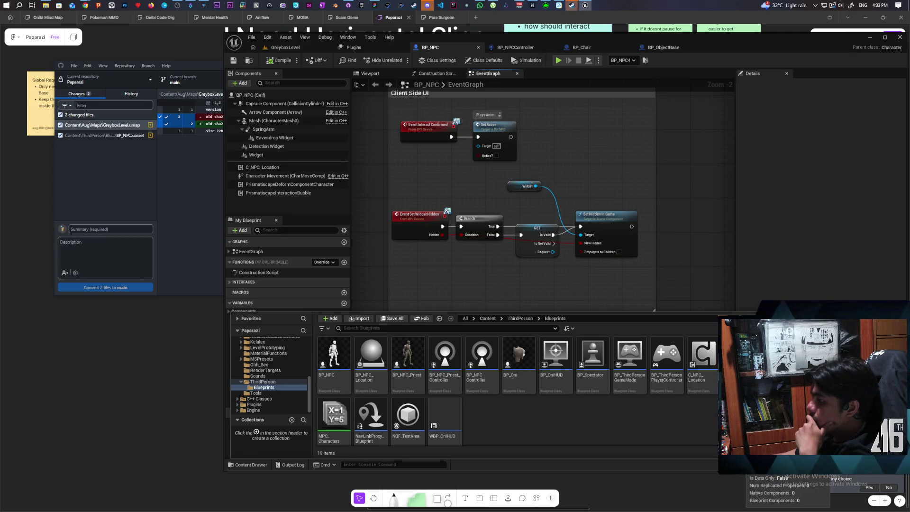
scroll(507, 428, "down", 1)
scroll(505, 428, "up", 1)
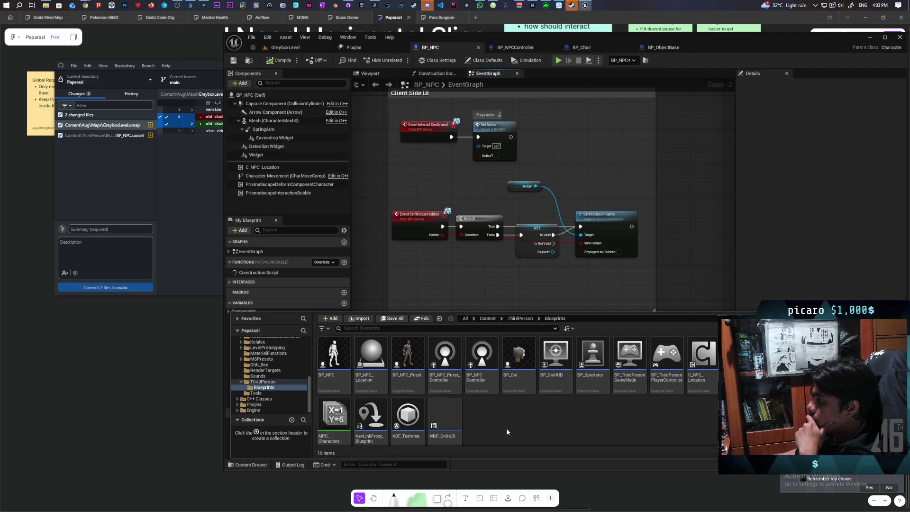
- Open BP_Oni and show BP_InteractComponent's details
left_click(517, 360)
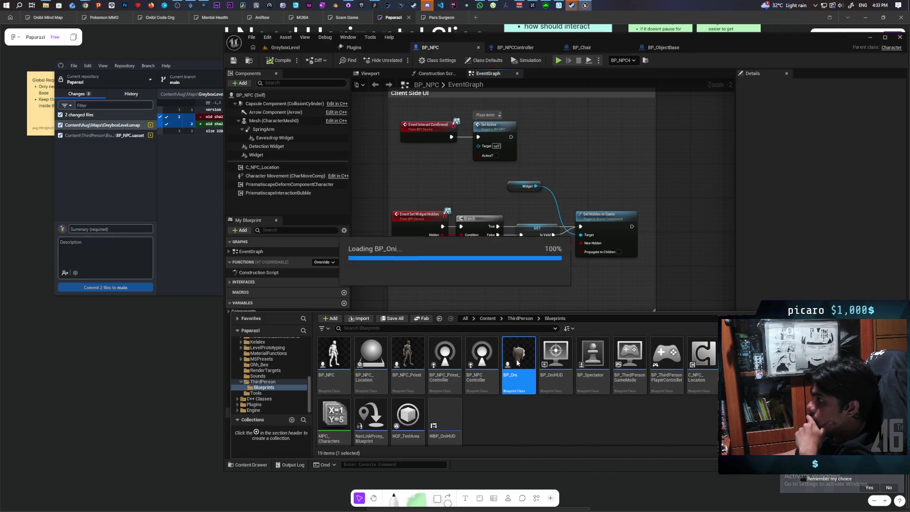
double_click(517, 362)
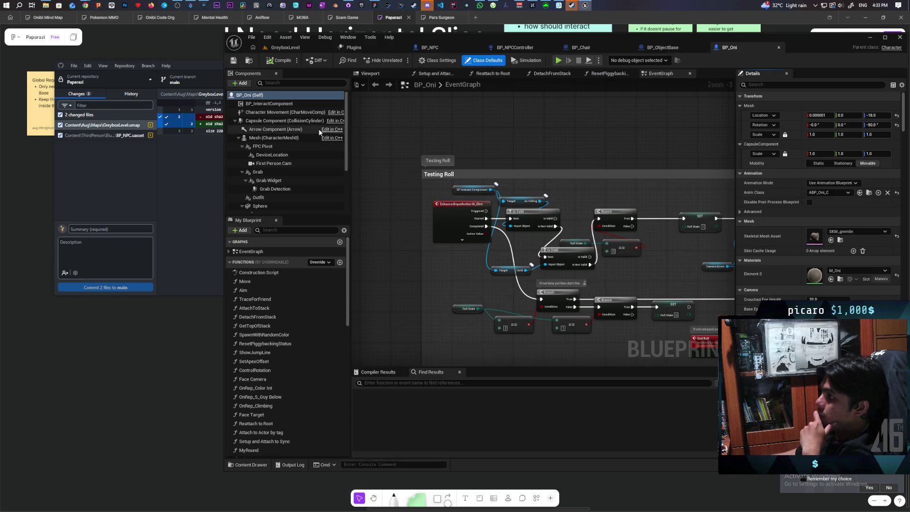
right_click(278, 103)
left_click(409, 187)
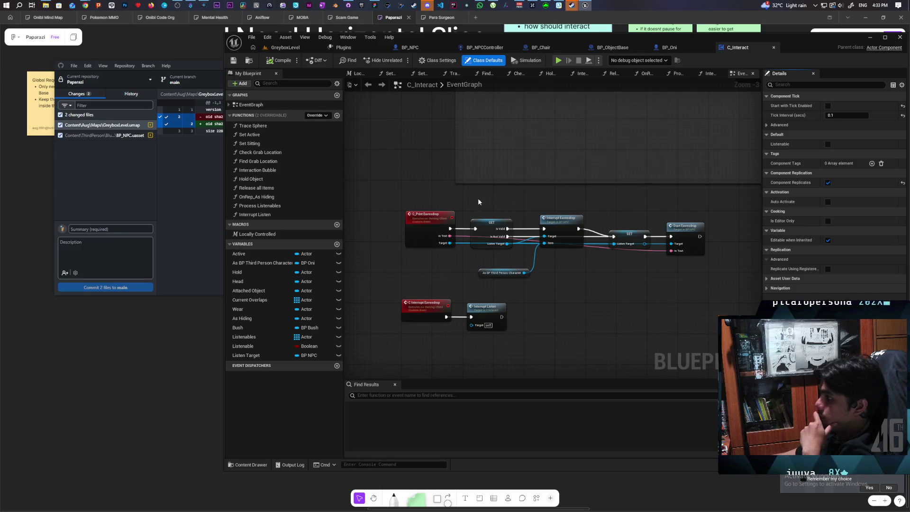
scroll(455, 194, "down", 4)
left_click_drag(431, 311, 521, 329)
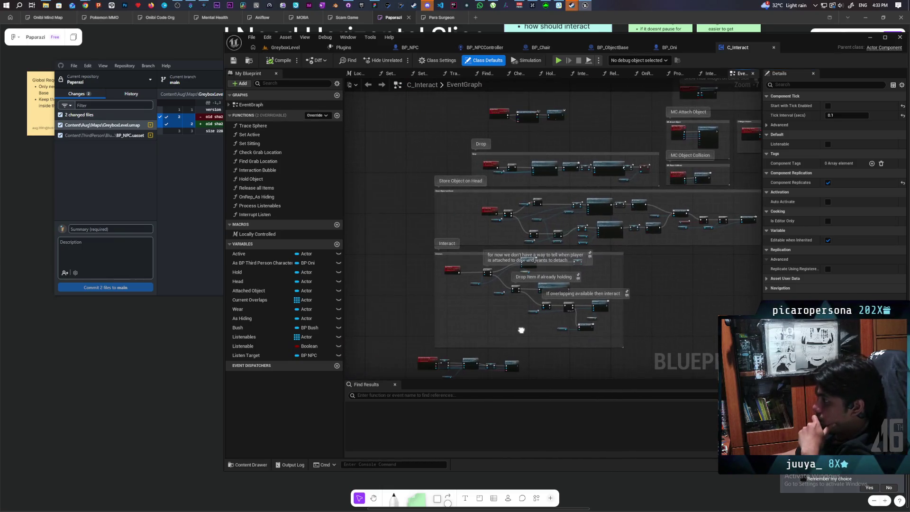
mouse_move(635, 271)
left_mouse_down()
mouse_move(617, 320)
mouse_move(544, 367)
mouse_move(549, 350)
mouse_move(533, 325)
mouse_move(511, 326)
left_mouse_up()
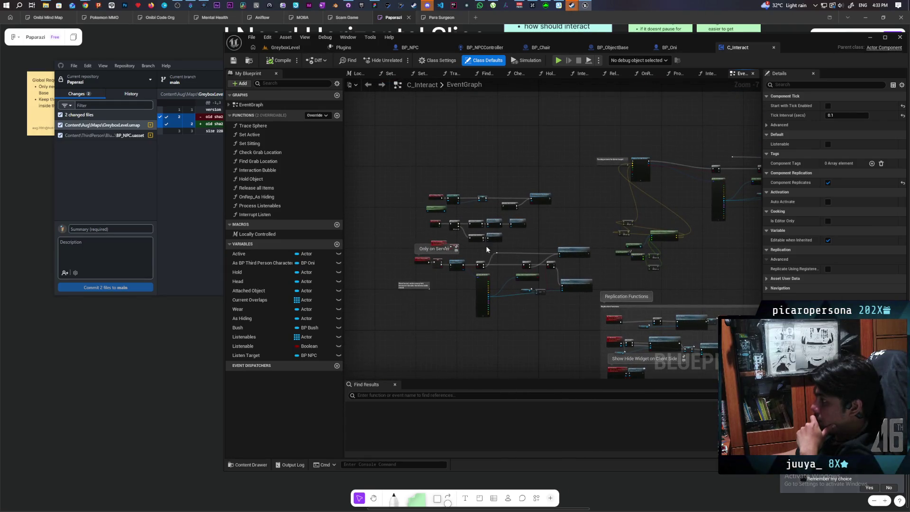
scroll(453, 231, "up", 4)
scroll(451, 249, "up", 1)
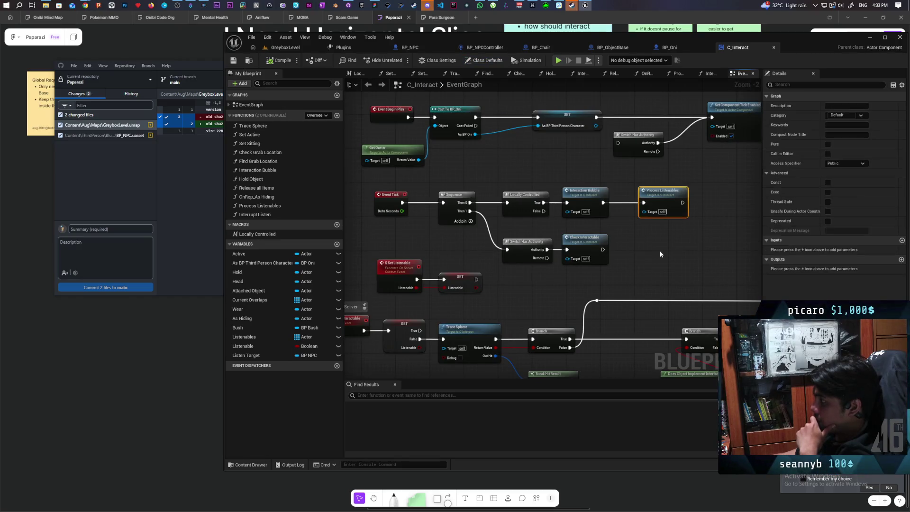
double_click(573, 204)
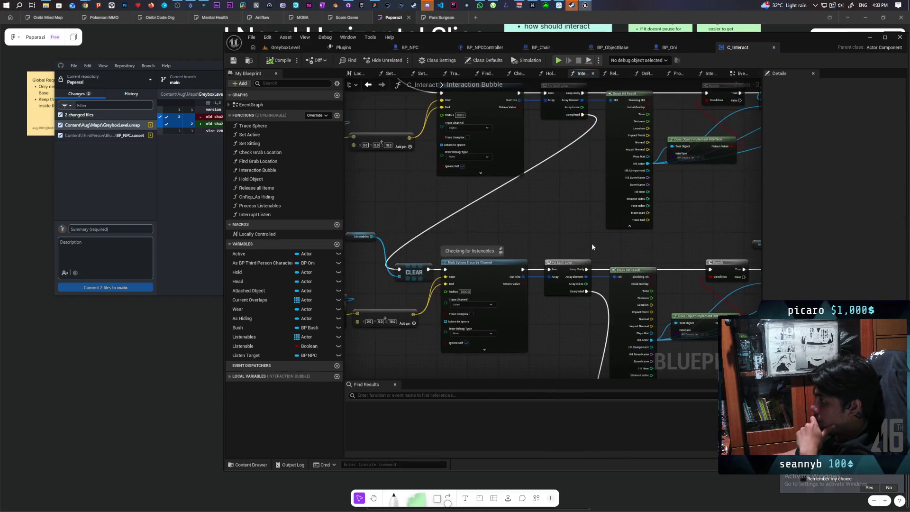
scroll(523, 271, "up", 2)
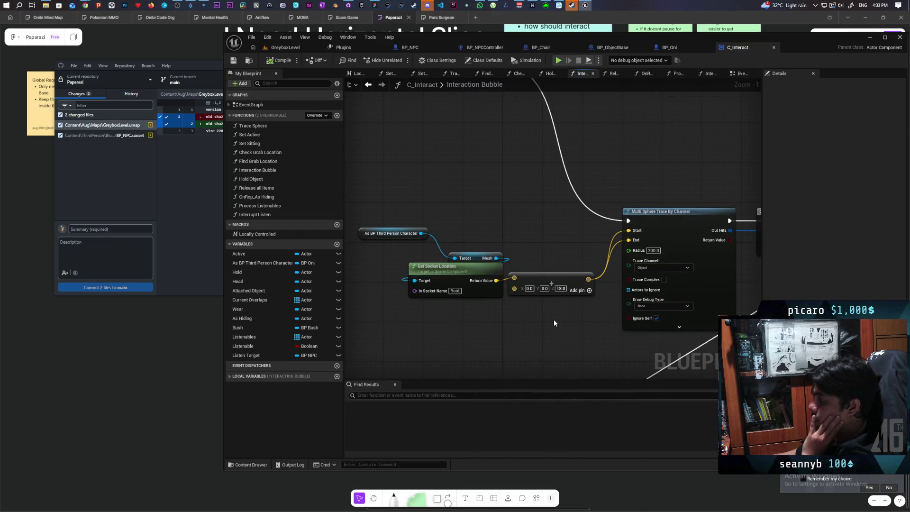
mouse_move(563, 345)
left_mouse_down()
mouse_move(436, 278)
mouse_move(554, 283)
mouse_move(552, 152)
mouse_move(570, 115)
left_mouse_up()
mouse_move(512, 209)
left_mouse_down()
mouse_move(498, 213)
mouse_move(459, 193)
left_mouse_up()
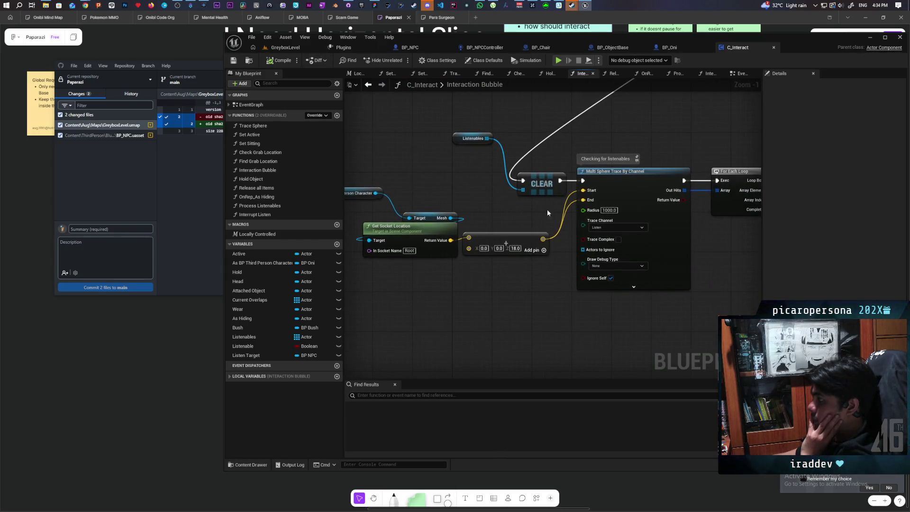
mouse_move(735, 264)
left_mouse_down()
mouse_move(419, 263)
mouse_move(568, 236)
mouse_move(477, 251)
mouse_move(582, 254)
mouse_move(310, 257)
left_mouse_up()
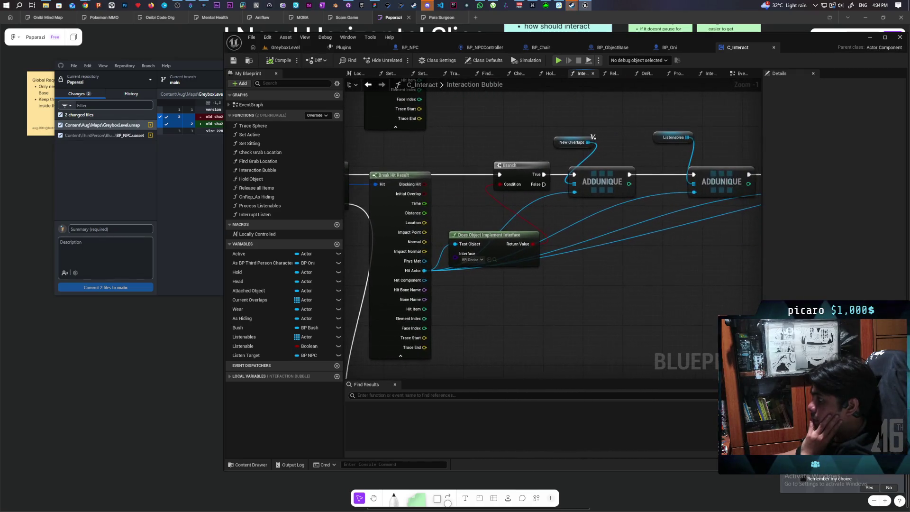
scroll(544, 257, "down", 3)
mouse_move(536, 256)
left_mouse_down()
mouse_move(426, 252)
mouse_move(515, 245)
mouse_move(483, 259)
mouse_move(530, 235)
left_mouse_up()
scroll(522, 235, "up", 1)
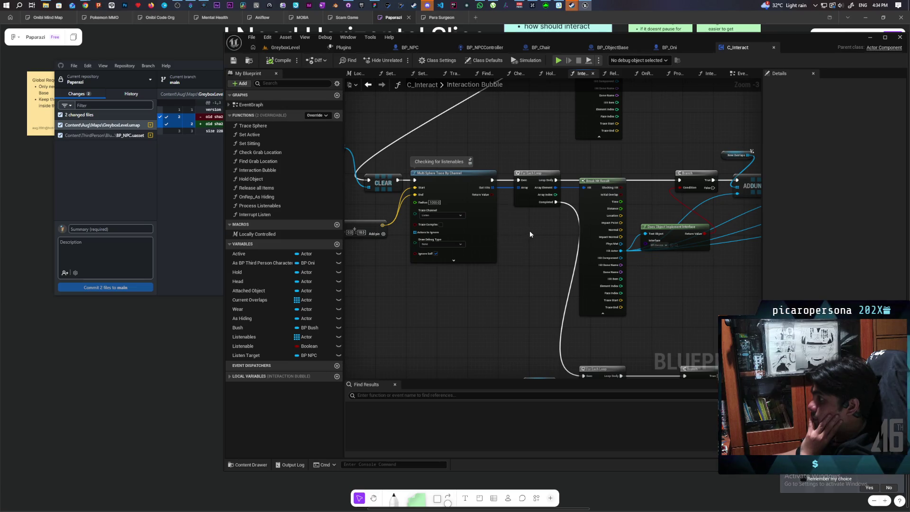
scroll(532, 231, "down", 2)
left_click_drag(532, 232, 539, 257)
scroll(540, 257, "up", 1)
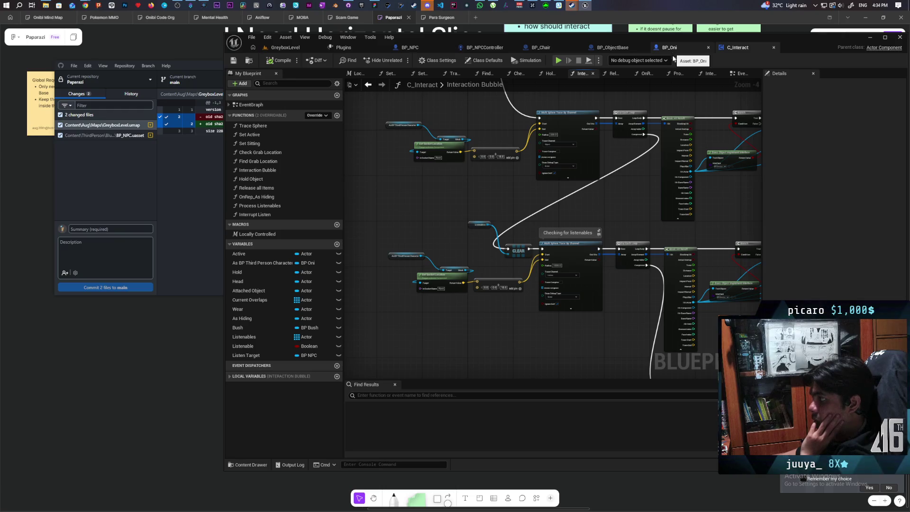
mouse_move(619, 228)
left_mouse_down()
mouse_move(530, 177)
mouse_move(480, 228)
mouse_move(638, 237)
mouse_move(463, 243)
mouse_move(553, 239)
mouse_move(521, 236)
left_mouse_up()
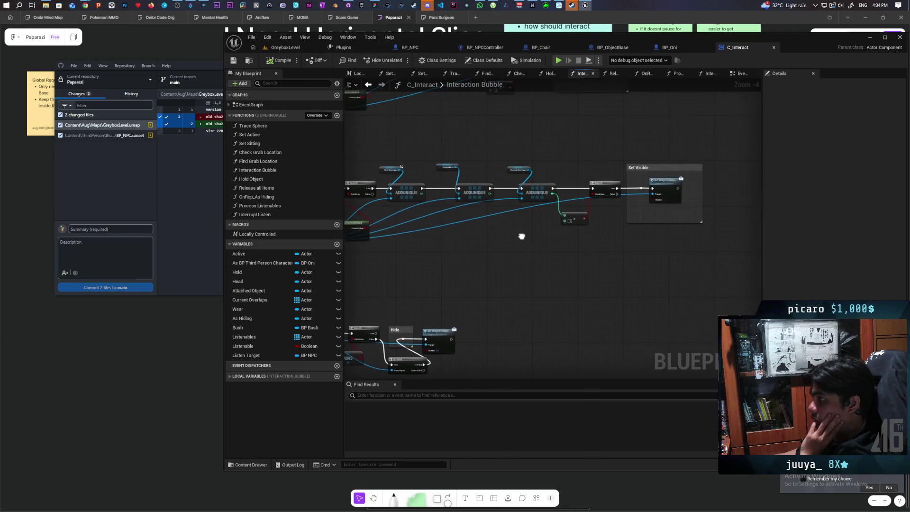
scroll(558, 228, "up", 2)
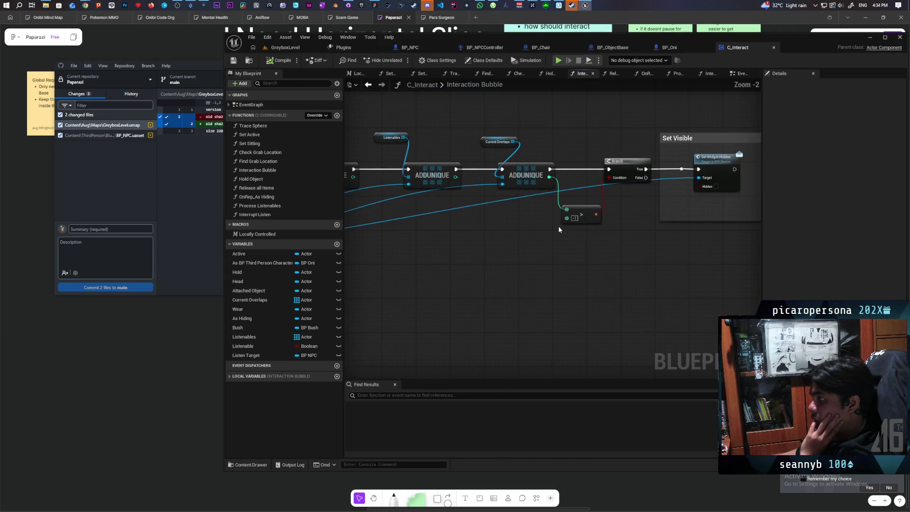
scroll(519, 231, "down", 1)
mouse_move(516, 235)
left_mouse_down()
mouse_move(663, 174)
mouse_move(554, 207)
mouse_move(544, 169)
left_mouse_up()
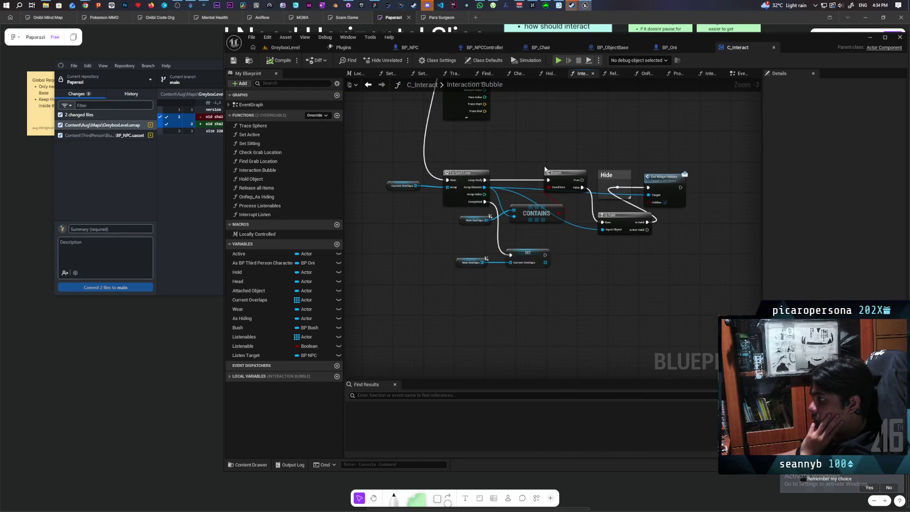
scroll(546, 162, "down", 2)
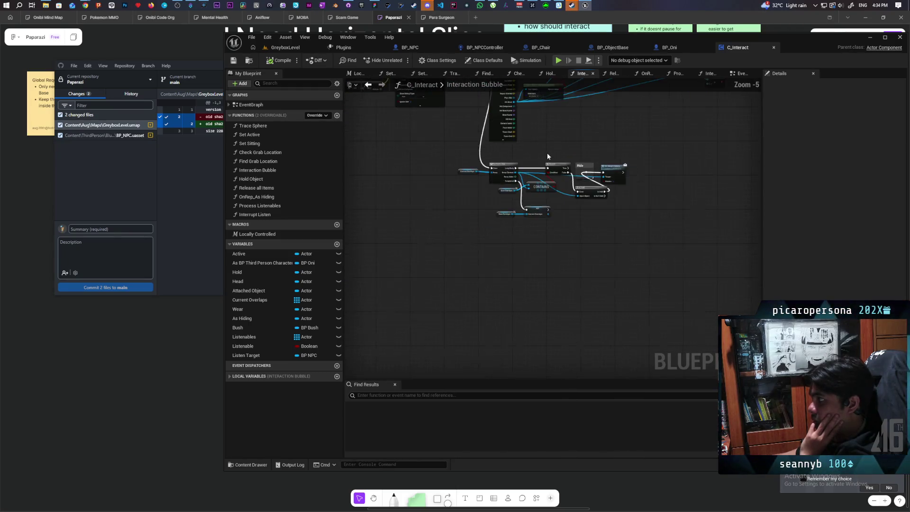
left_click_drag(545, 162, 545, 254)
scroll(596, 231, "up", 1)
mouse_move(635, 232)
left_mouse_down()
mouse_move(553, 227)
mouse_move(481, 258)
left_mouse_up()
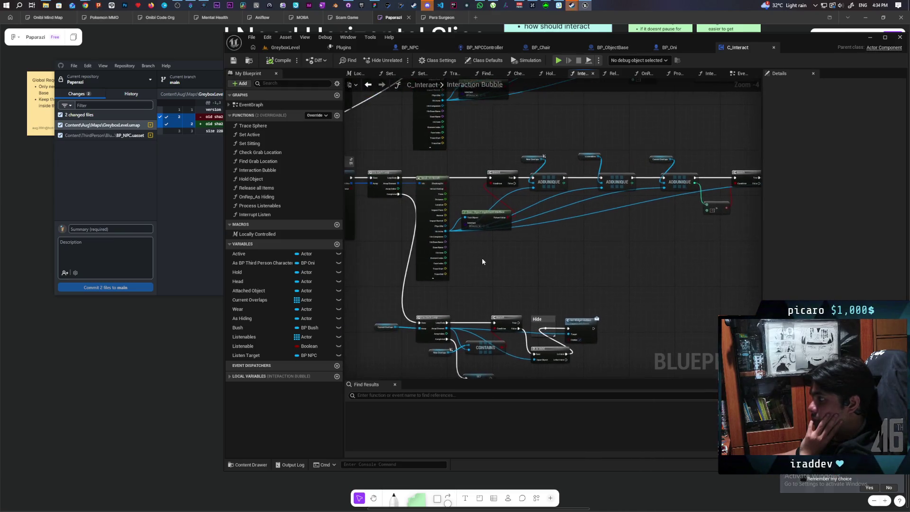
scroll(635, 252, "up", 3)
scroll(536, 249, "down", 3)
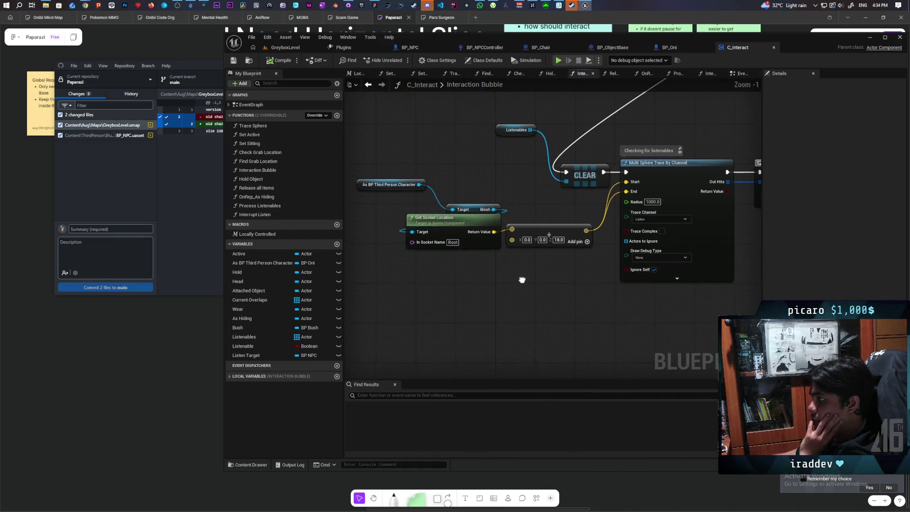
left_click_drag(534, 279, 520, 276)
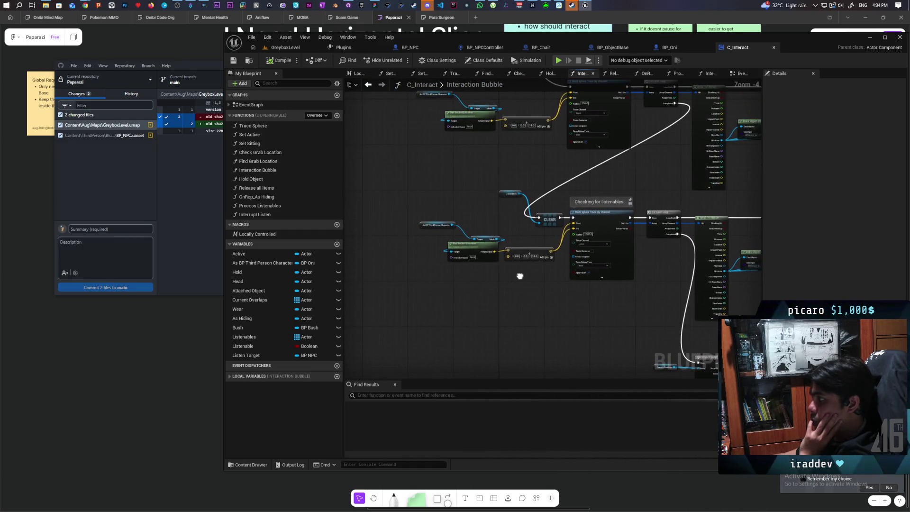
scroll(524, 272, "up", 2)
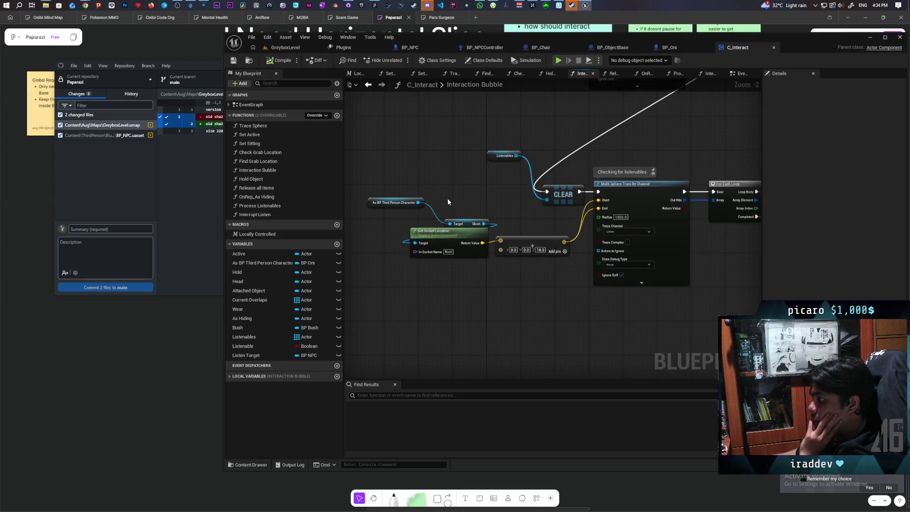
left_click_drag(399, 159, 77, 159)
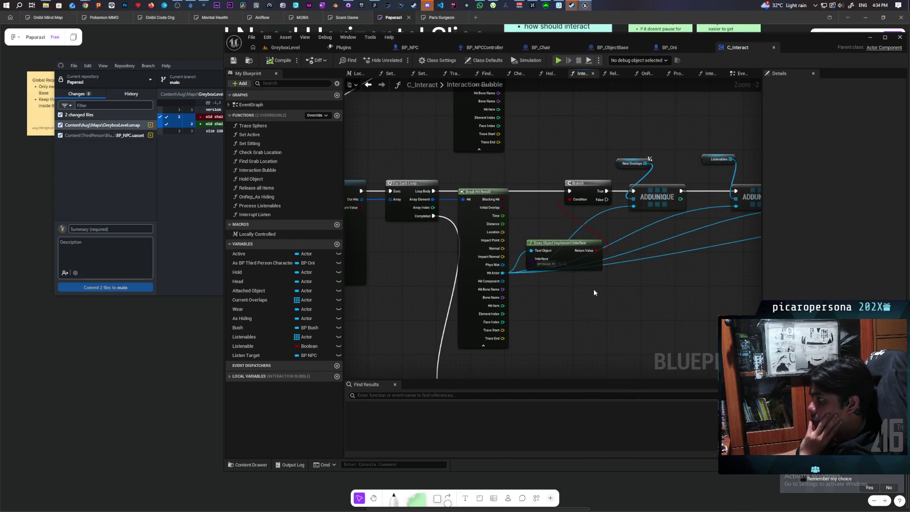
mouse_move(593, 290)
left_mouse_down()
mouse_move(471, 280)
mouse_move(626, 276)
left_mouse_up()
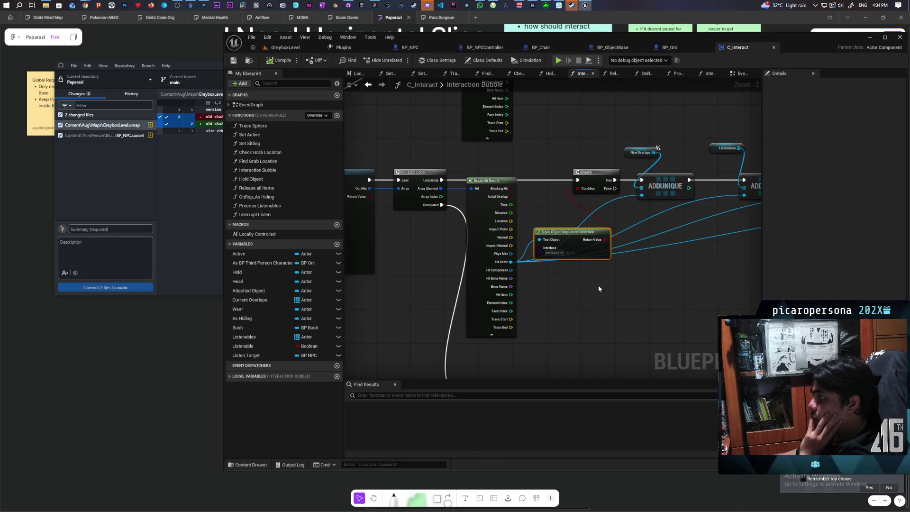
left_click_drag(597, 285, 745, 274)
mouse_move(491, 286)
left_mouse_down()
mouse_move(673, 283)
mouse_move(619, 270)
mouse_move(341, 276)
left_mouse_up()
mouse_move(714, 277)
left_mouse_down()
mouse_move(374, 270)
mouse_move(474, 274)
left_mouse_up()
mouse_move(350, 275)
left_mouse_down()
mouse_move(597, 270)
mouse_move(631, 296)
mouse_move(644, 295)
mouse_move(627, 286)
left_mouse_up()
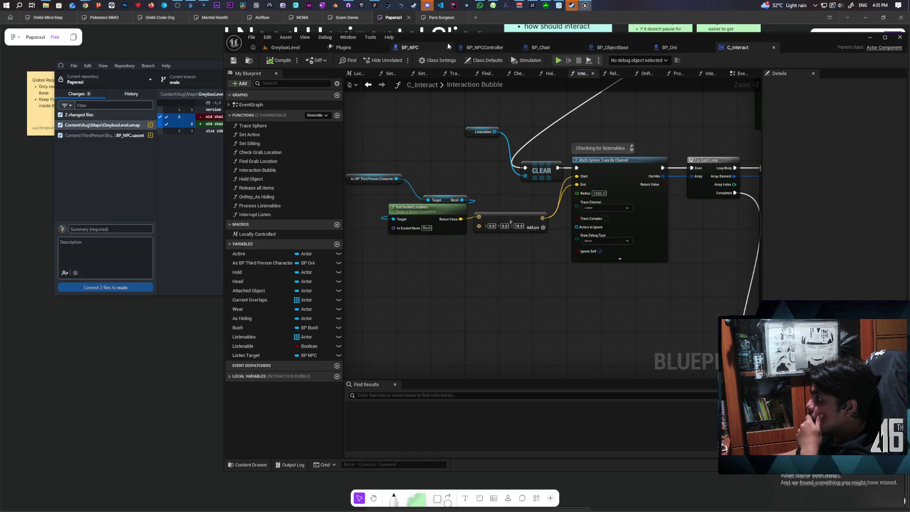
left_click(422, 46)
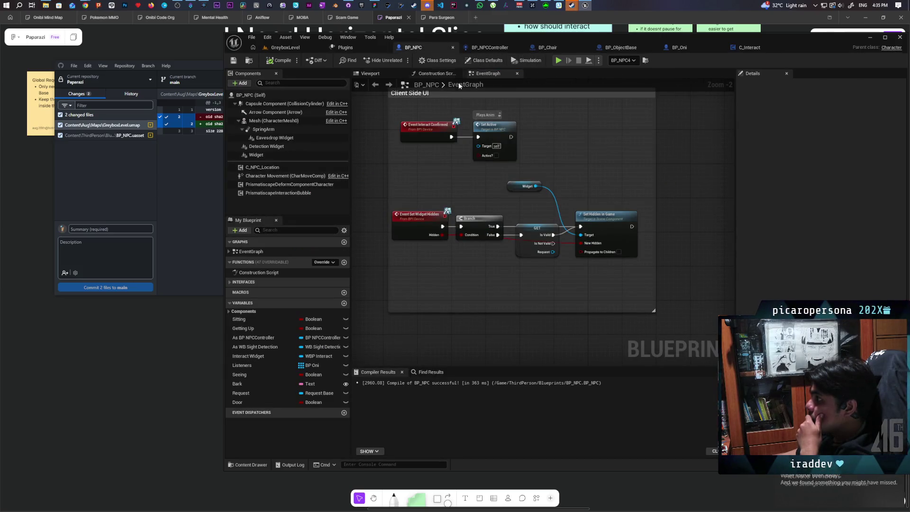
- Bring the Interrupt Eavesdrop nodes into view and select the Request variable
scroll(521, 213, "down", 2)
scroll(555, 251, "up", 4)
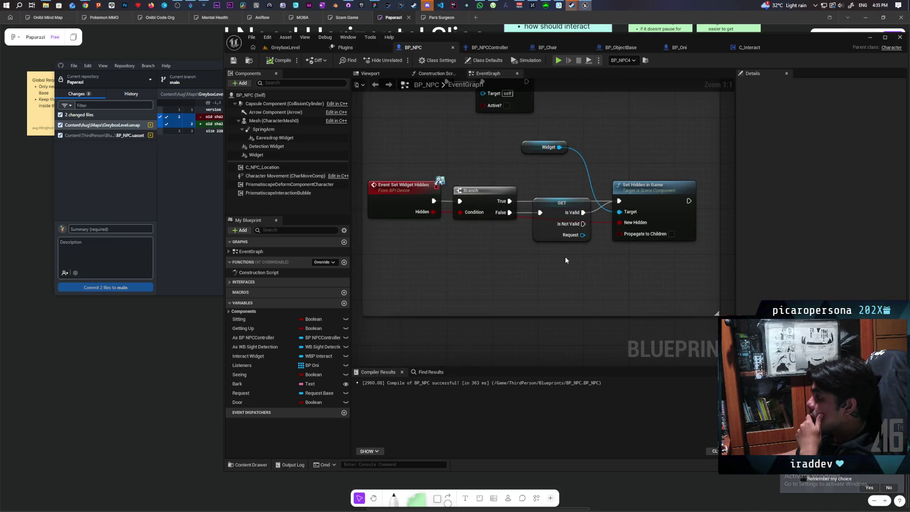
scroll(563, 257, "down", 4)
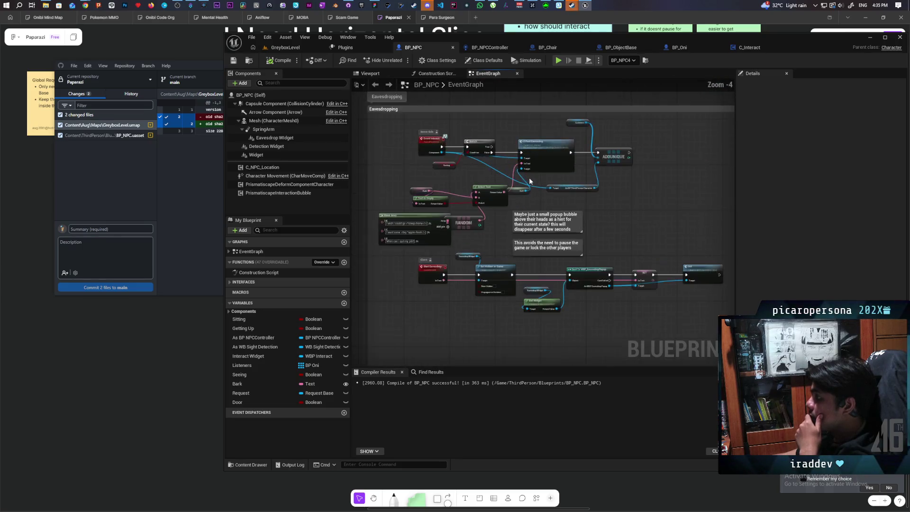
scroll(522, 189, "up", 4)
scroll(523, 185, "down", 2)
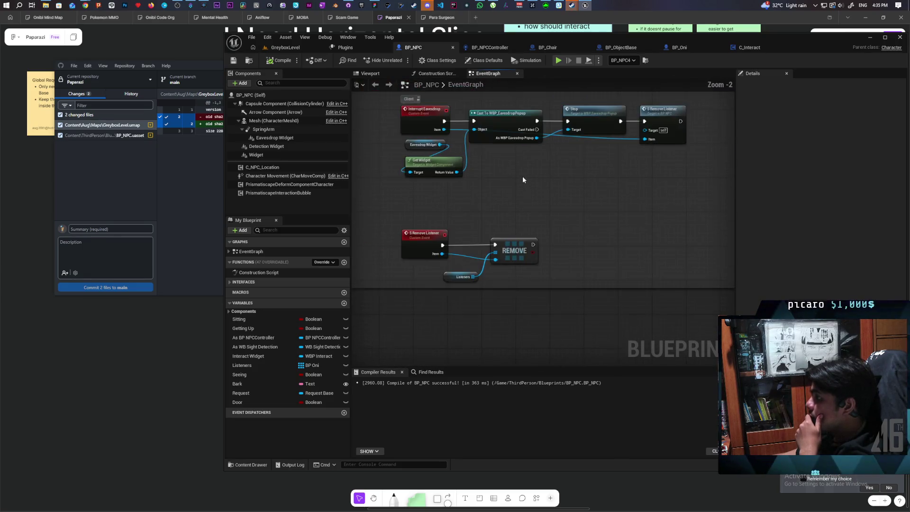
mouse_move(522, 179)
left_mouse_down()
mouse_move(511, 240)
mouse_move(522, 208)
left_mouse_up()
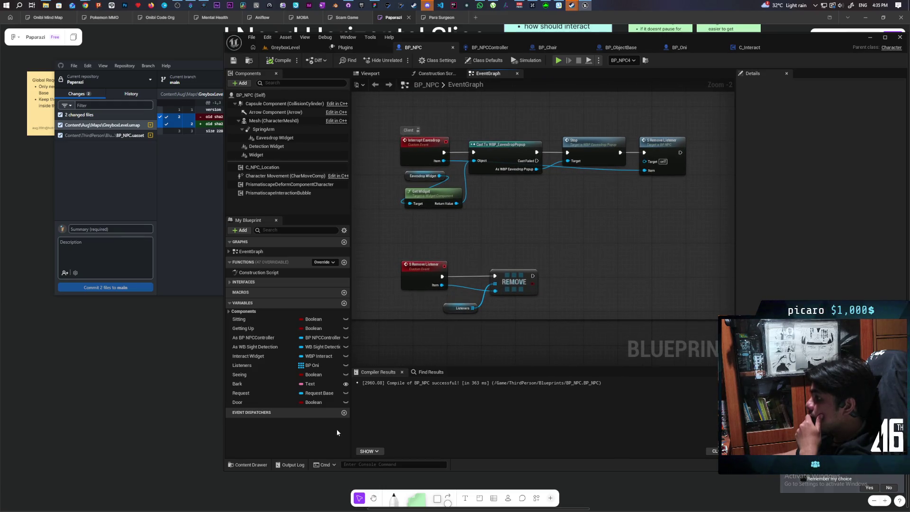
left_click(248, 394)
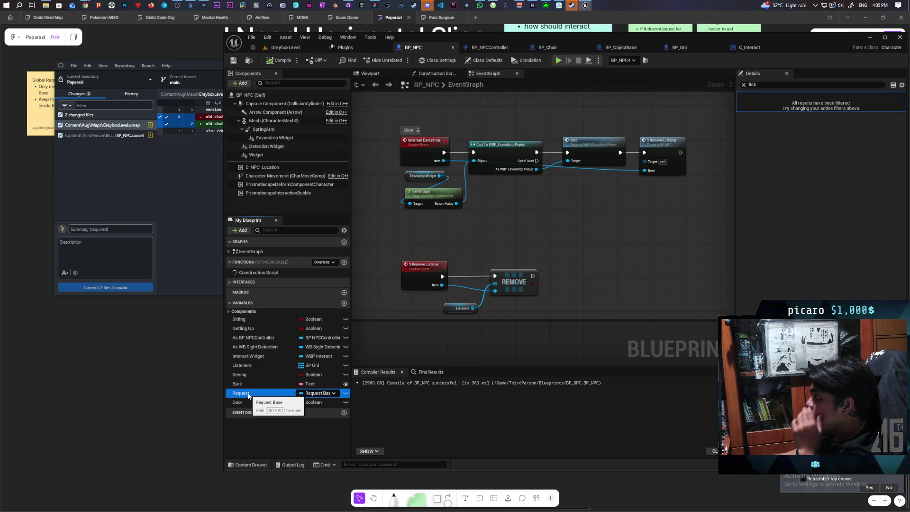
- Set Request's Replication to RepNotify, keeping the Default category, and compile BP_NPC
left_click(743, 84)
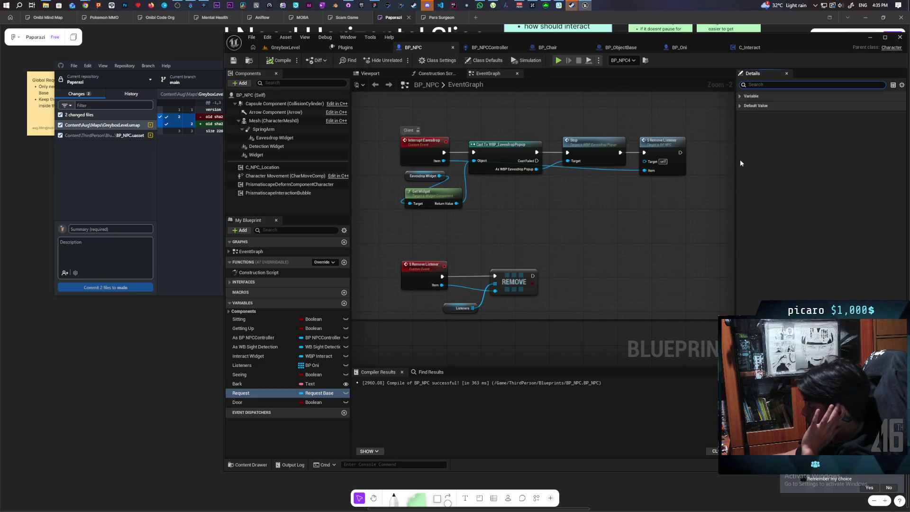
left_click(743, 97)
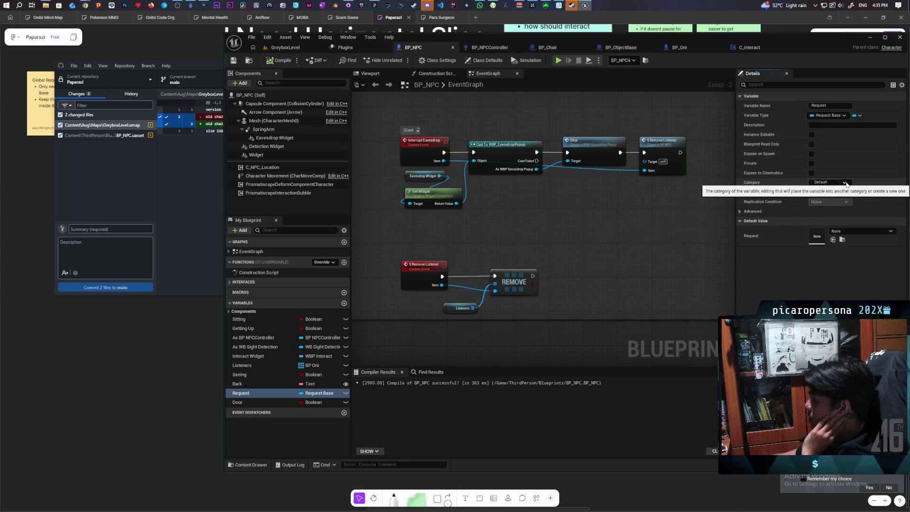
left_click(845, 182)
left_click(829, 191)
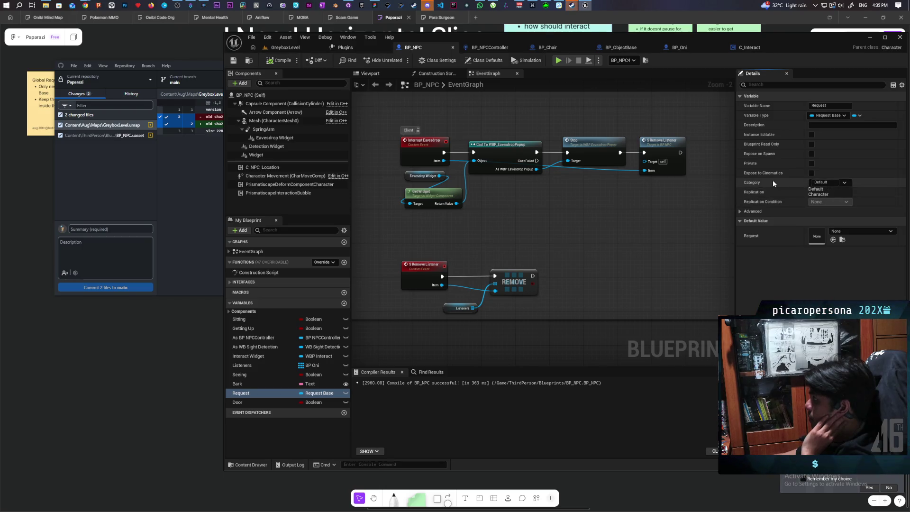
left_click(829, 191)
left_click(831, 215)
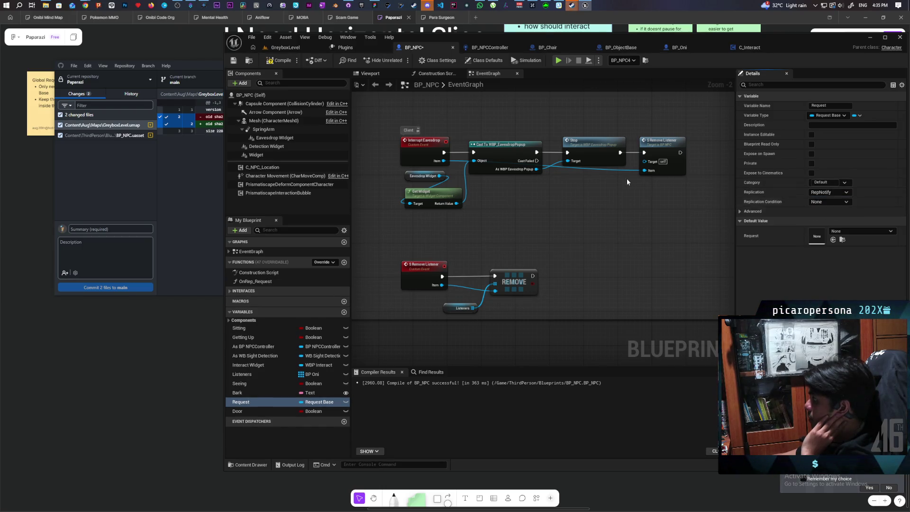
left_click(234, 62)
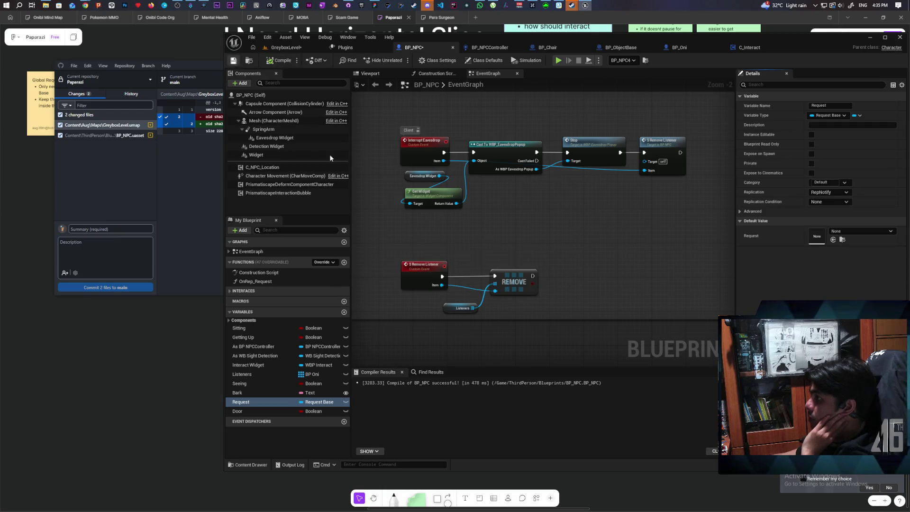
double_click(255, 281)
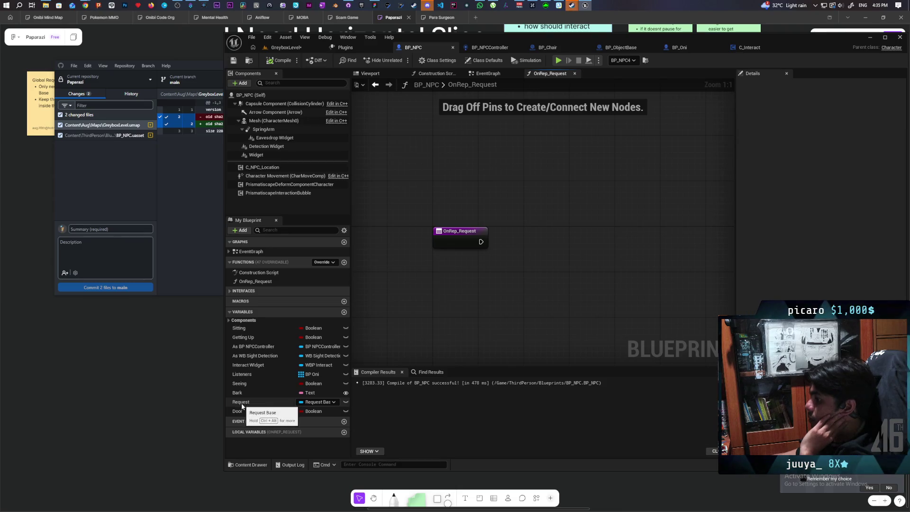
- Add a validated Request get beside OnRep_Request
left_click_drag(241, 405, 502, 269)
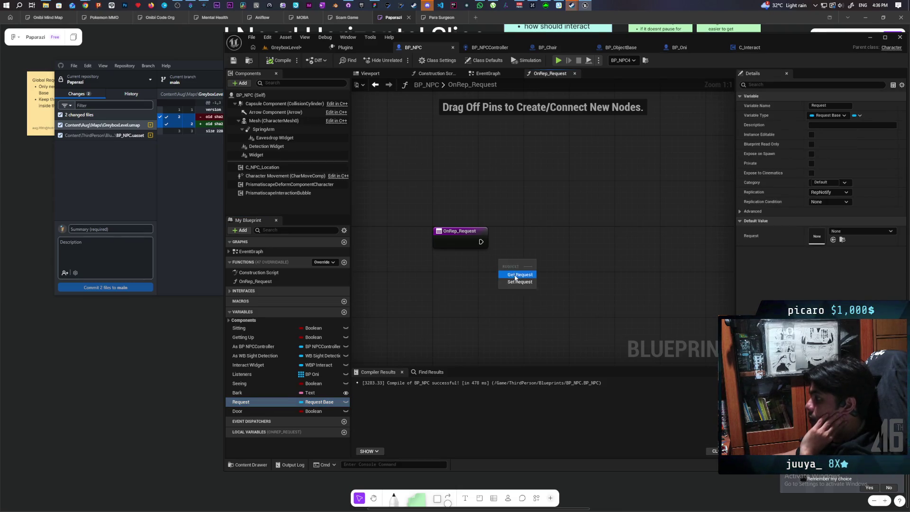
left_click(515, 274)
right_click(513, 263)
mouse_move(540, 398)
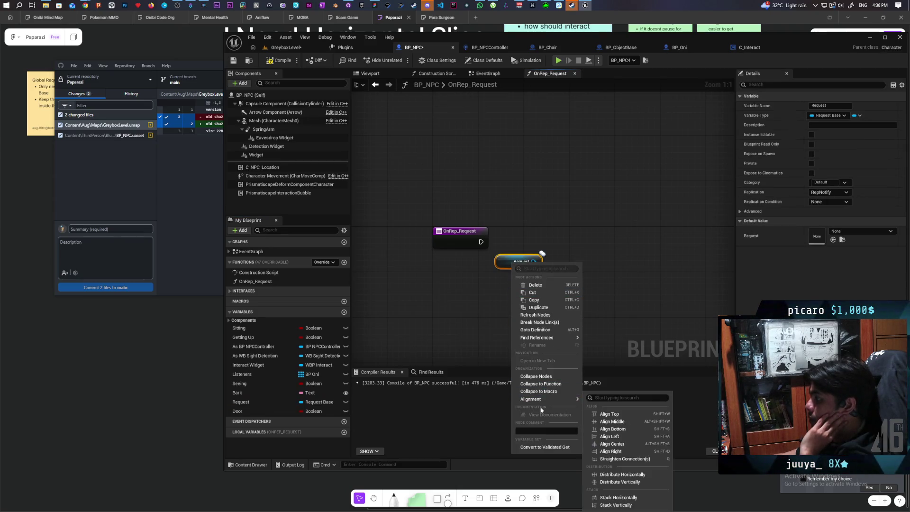
left_click(545, 447)
mouse_move(521, 265)
left_mouse_down()
mouse_move(527, 232)
mouse_move(509, 237)
left_mouse_up()
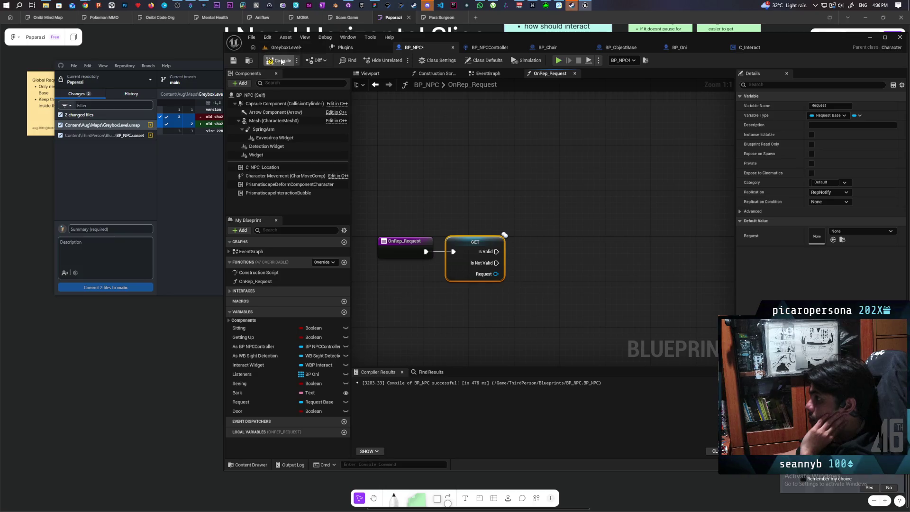
- Add a Capsule Component getter feeding a Set Collision Response to Channel node
left_click_drag(284, 104, 521, 199)
left_click_drag(541, 244, 540, 244)
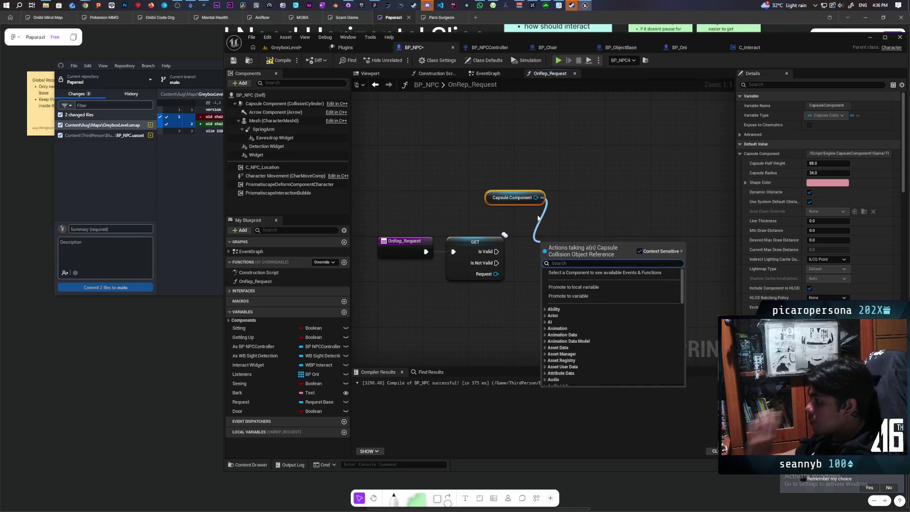
type("set")
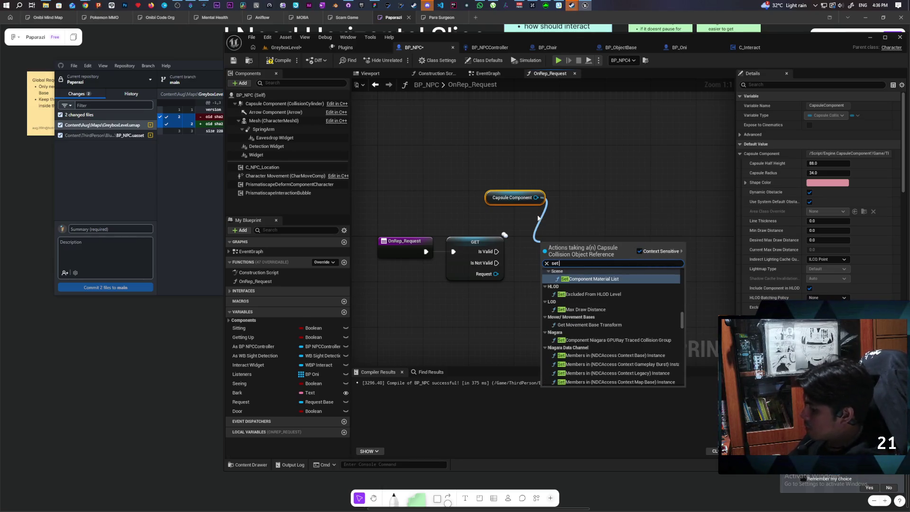
type(" collisio")
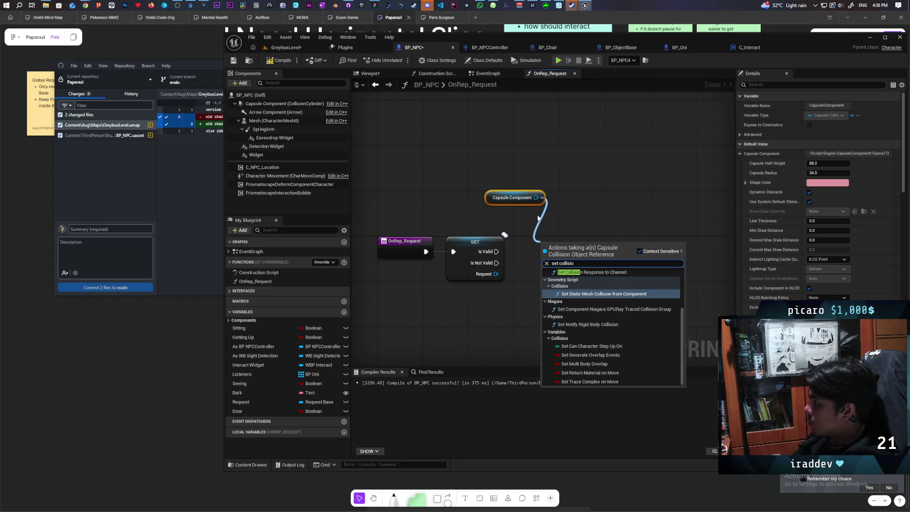
left_click(591, 272)
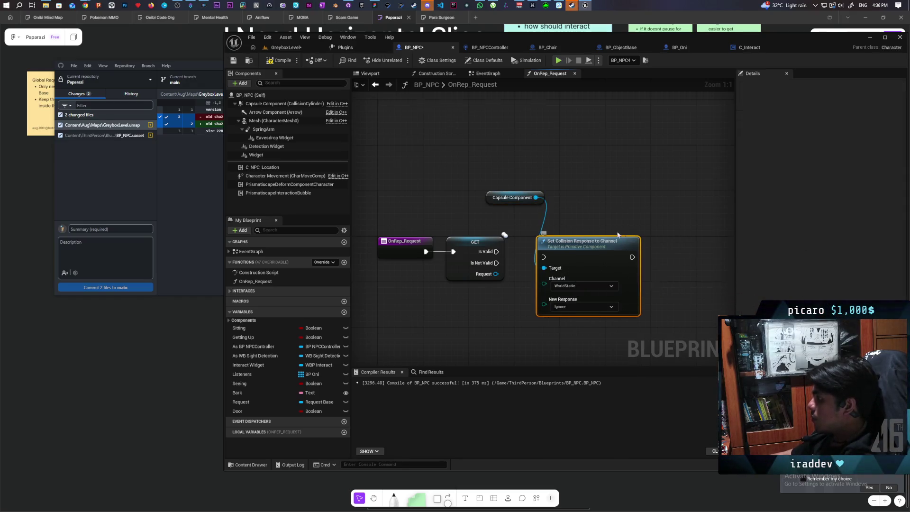
mouse_move(616, 235)
left_mouse_down()
mouse_move(458, 215)
mouse_move(583, 216)
mouse_move(567, 211)
mouse_move(572, 218)
left_mouse_up()
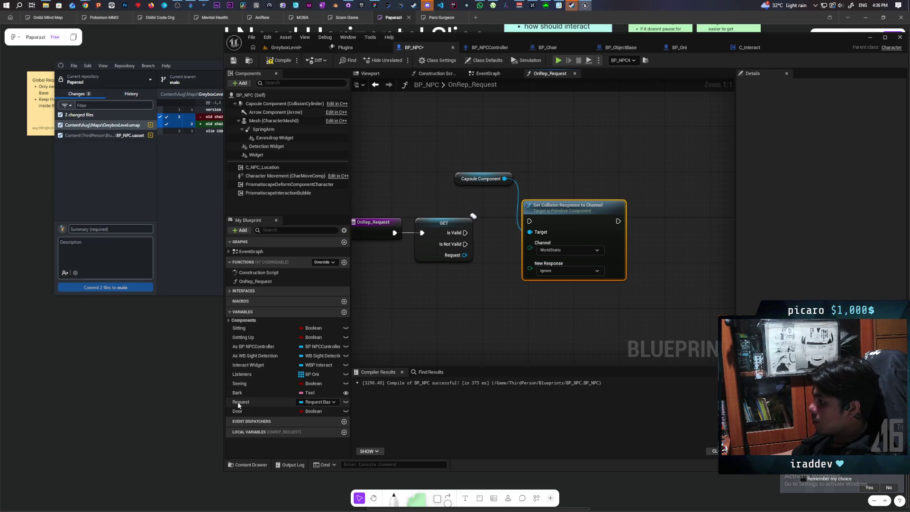
- Add a Request getter with an Is Valid check and delete the old validated GET node
mouse_move(242, 404)
left_mouse_down()
mouse_move(374, 298)
mouse_move(373, 285)
left_mouse_up()
left_click(396, 295)
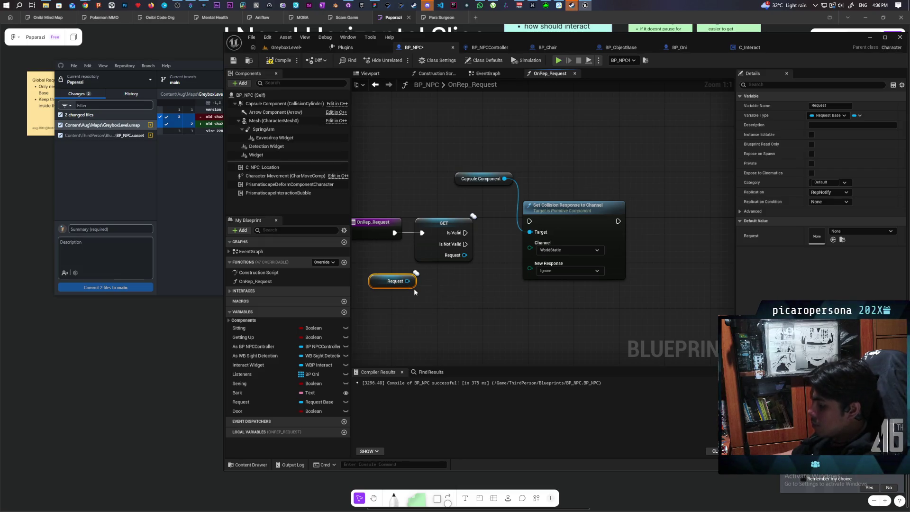
key("ctrl+v")
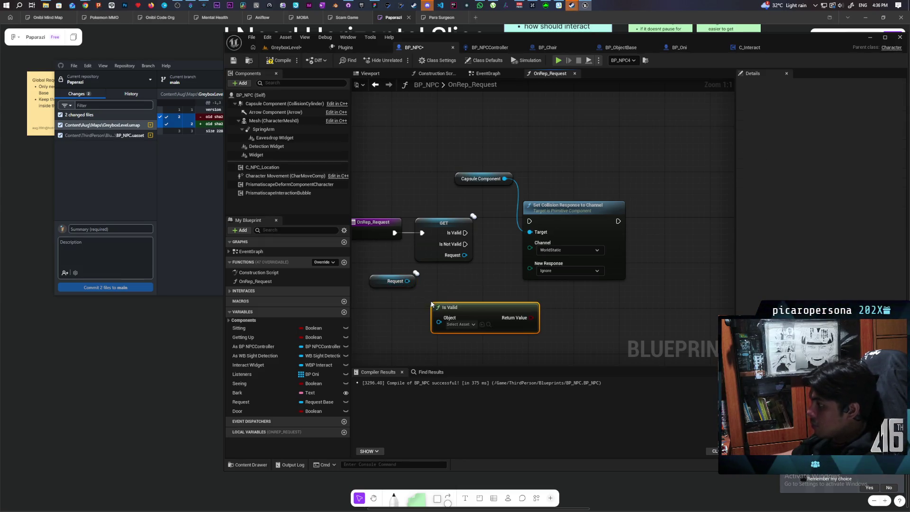
left_click_drag(407, 281, 439, 317)
mouse_move(479, 347)
left_mouse_down()
mouse_move(456, 320)
mouse_move(497, 248)
left_mouse_up()
left_click(466, 267)
key("Delete")
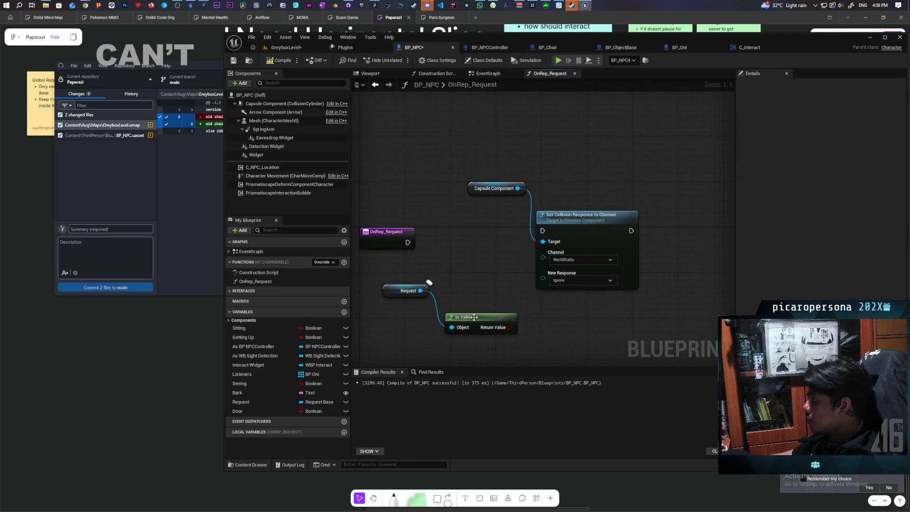
left_click_drag(455, 316, 448, 276)
mouse_move(408, 244)
left_mouse_down()
mouse_move(484, 241)
mouse_move(410, 231)
mouse_move(542, 231)
left_mouse_up()
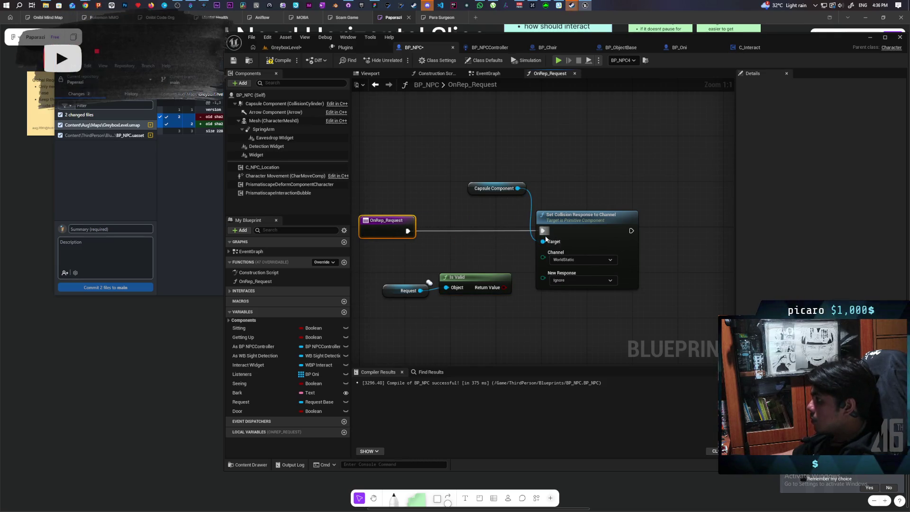
- Drive the collision response node from OnRep_Request on the Listen channel, adding a Select for New Response
left_click(573, 261)
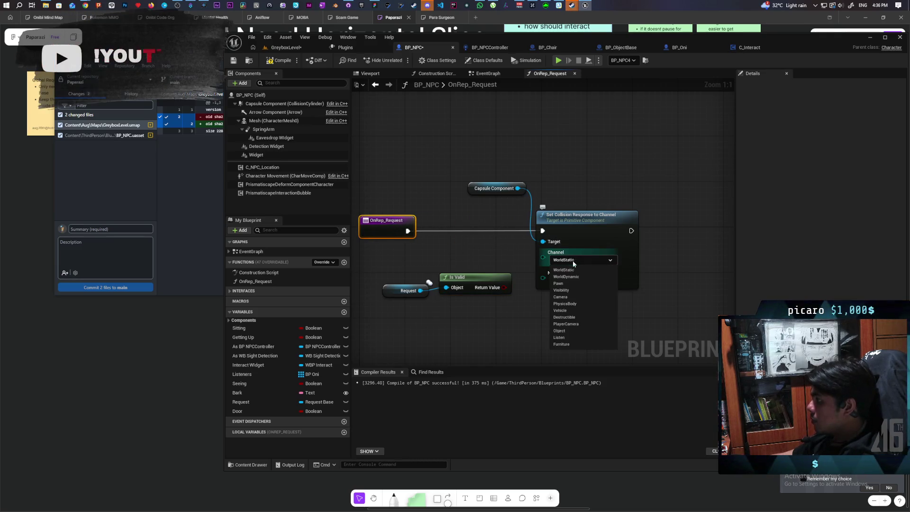
left_click(572, 337)
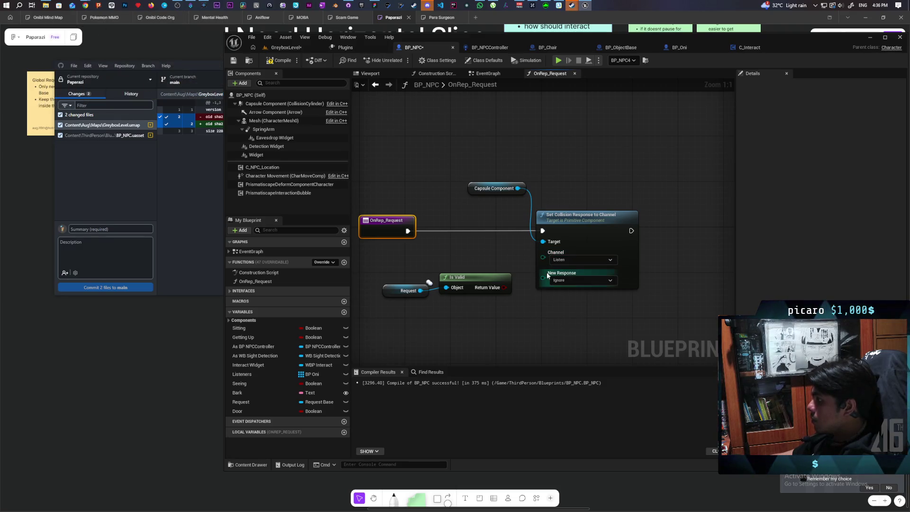
left_click_drag(547, 274, 530, 324)
type("select")
key("Return")
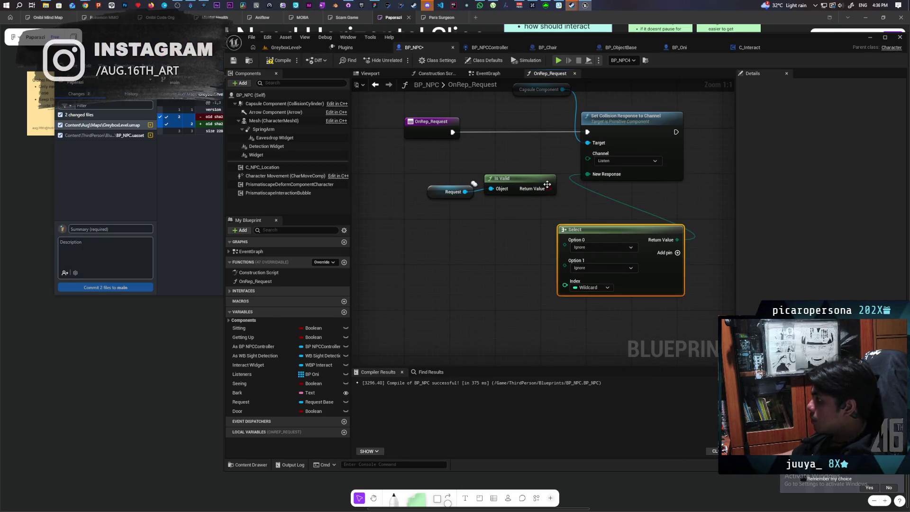
- Feed the Is Valid result into the Select index and tidy Is Valid and the Request getter
left_click_drag(548, 189, 565, 281)
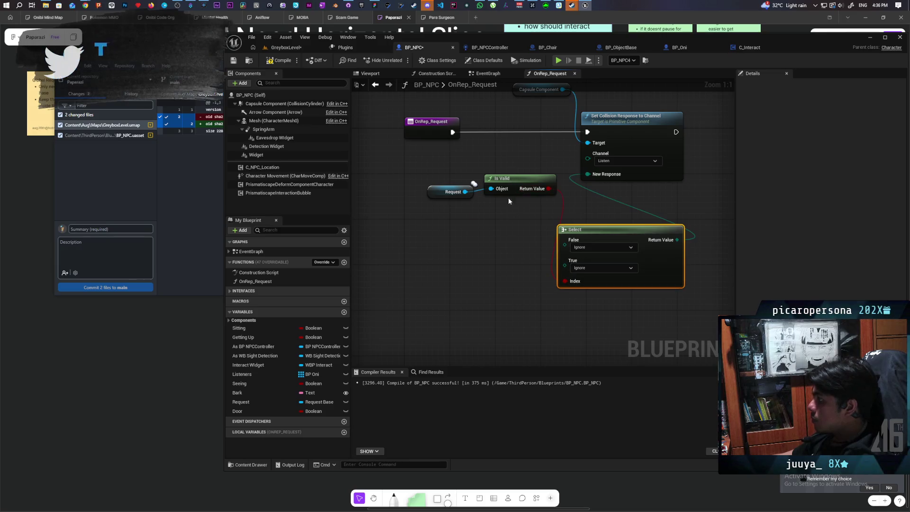
left_click_drag(515, 179, 493, 273)
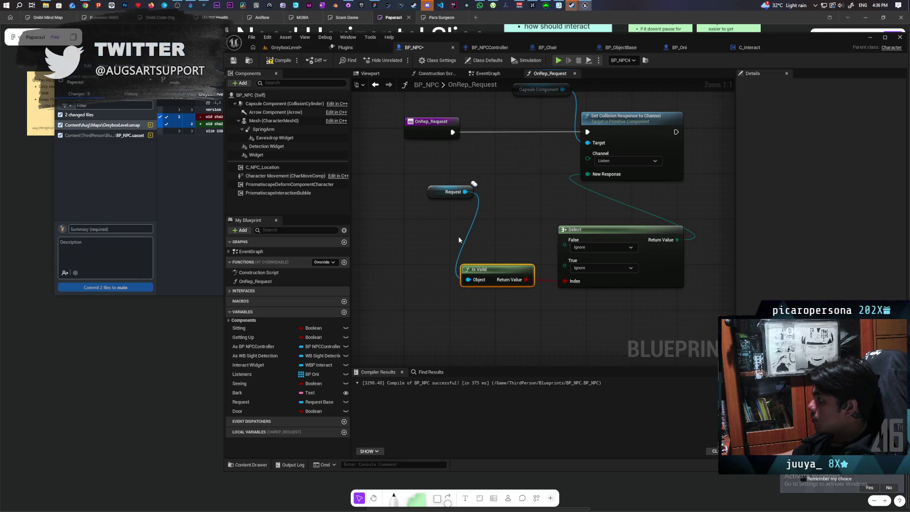
left_click_drag(437, 194, 471, 257)
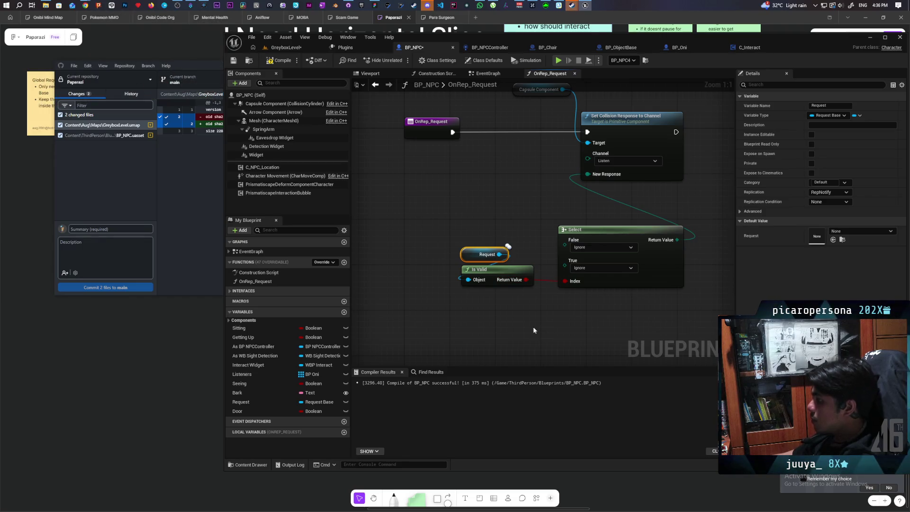
left_click(475, 294)
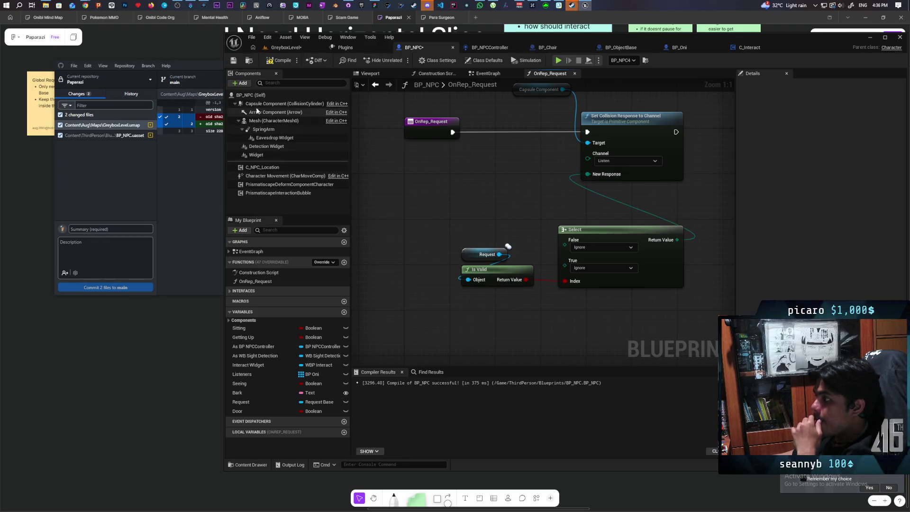
- Filter the capsule's properties for collision, set the Select's True case to Block, and compile and save
left_click(284, 104)
left_click(756, 84)
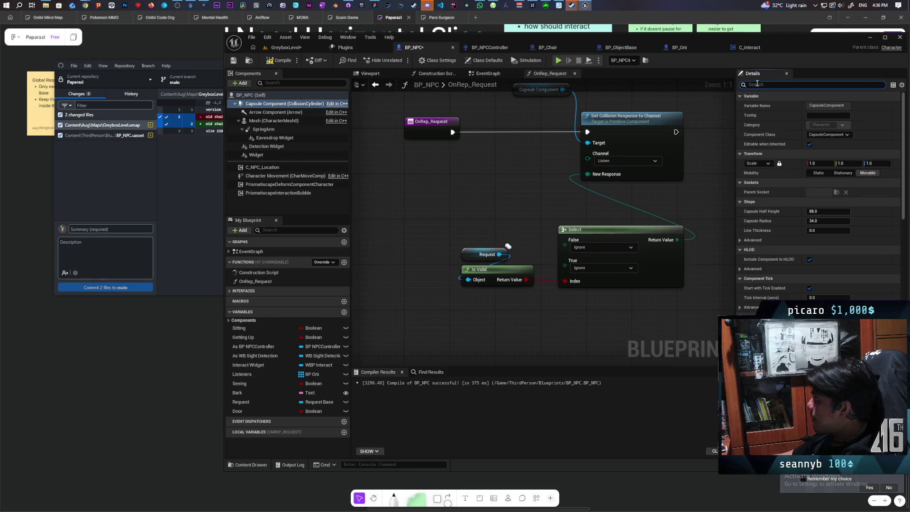
type("collis")
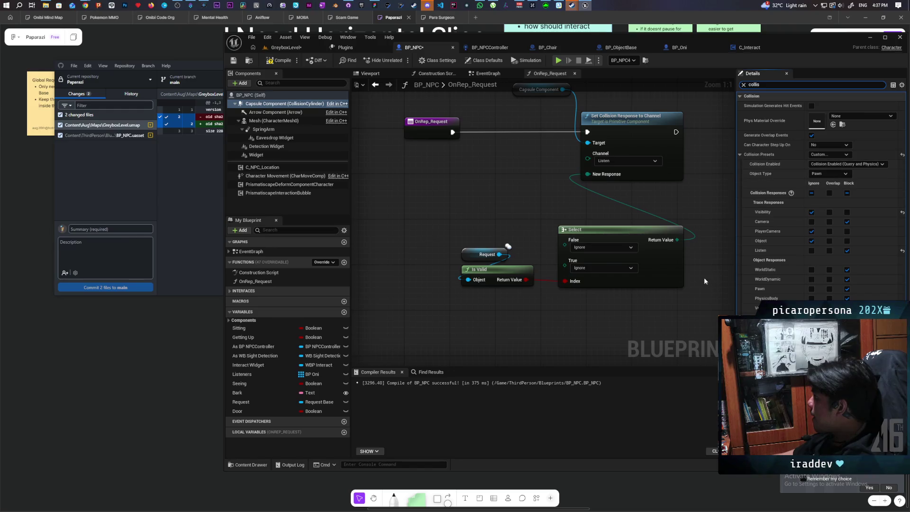
left_click(583, 269)
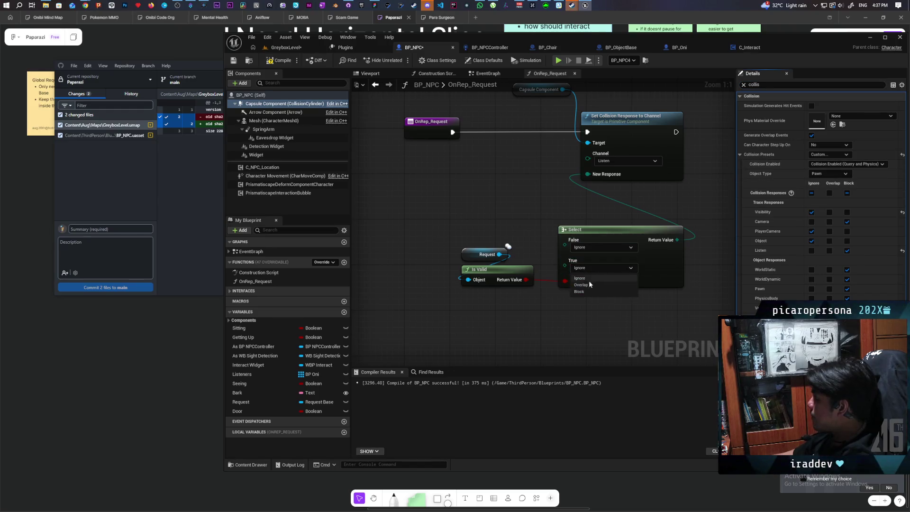
left_click(590, 292)
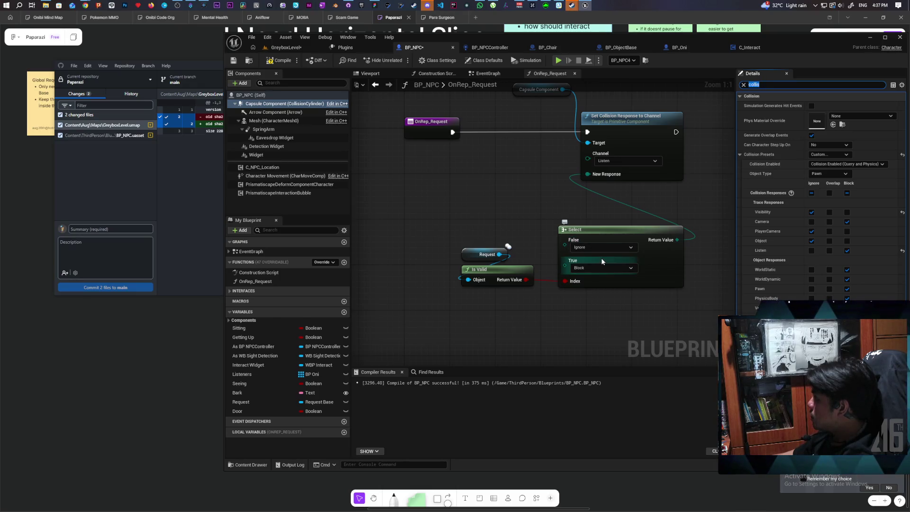
left_click_drag(417, 230, 682, 284)
key("ctrl+s")
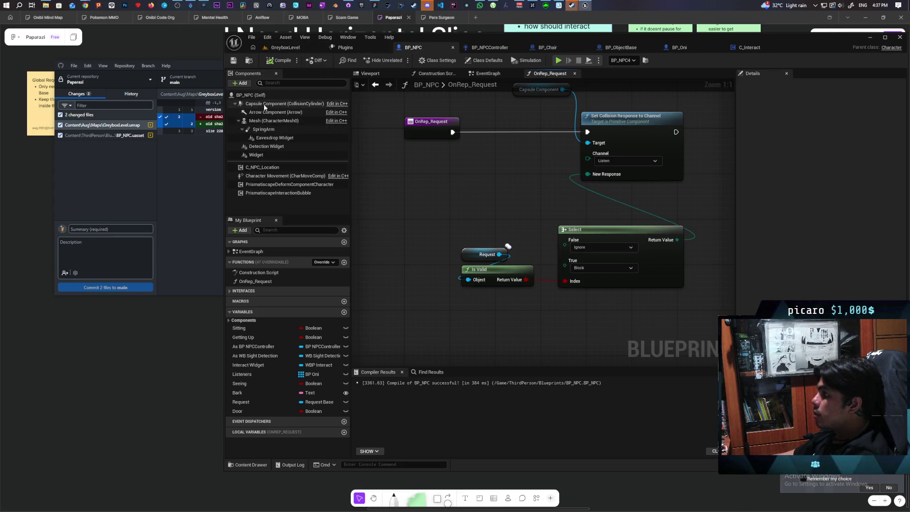
- Set the capsule's default Listen response to Ignore and return to GreyboxLevel
left_click(284, 104)
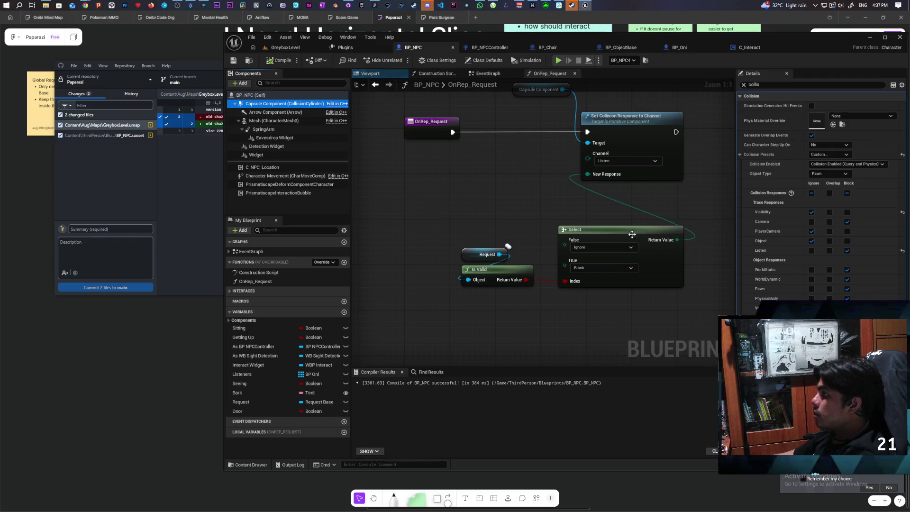
left_click(811, 251)
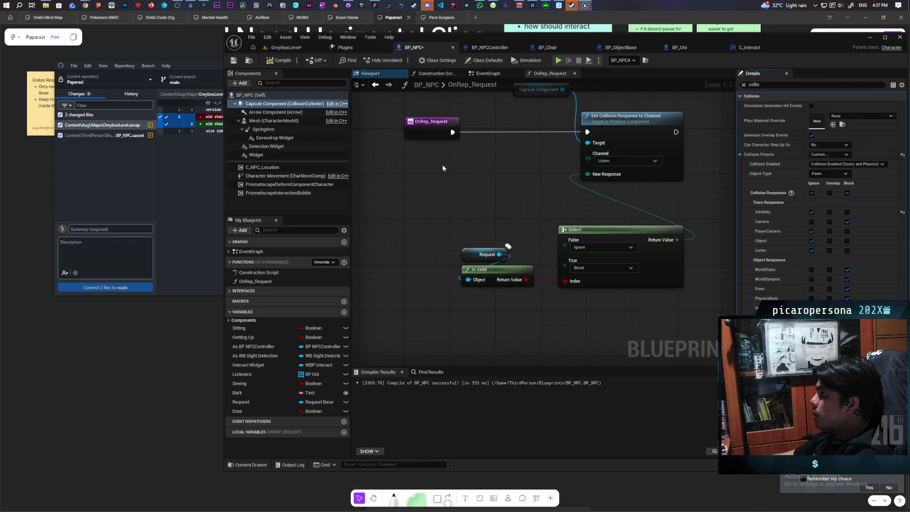
left_click(303, 47)
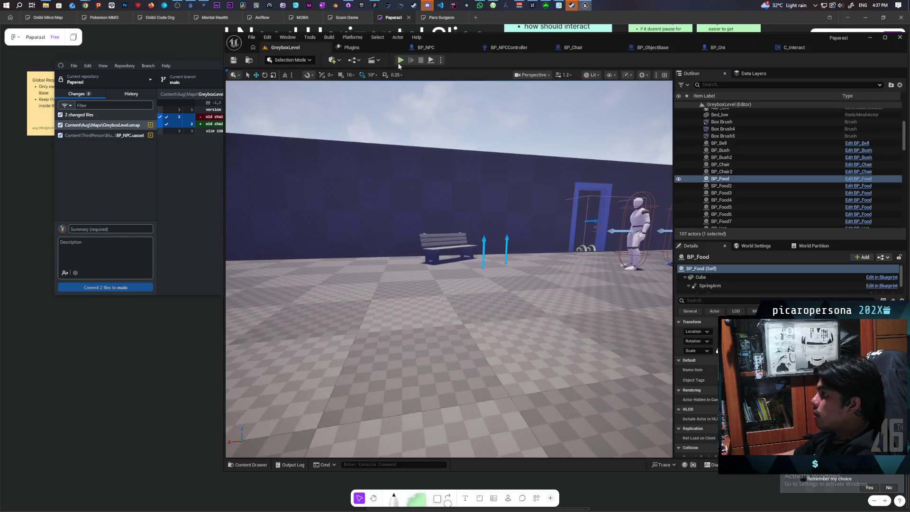
- Start play-testing and walk past the NPCs, through the blue archway and garden to the bench
key("alt+p")
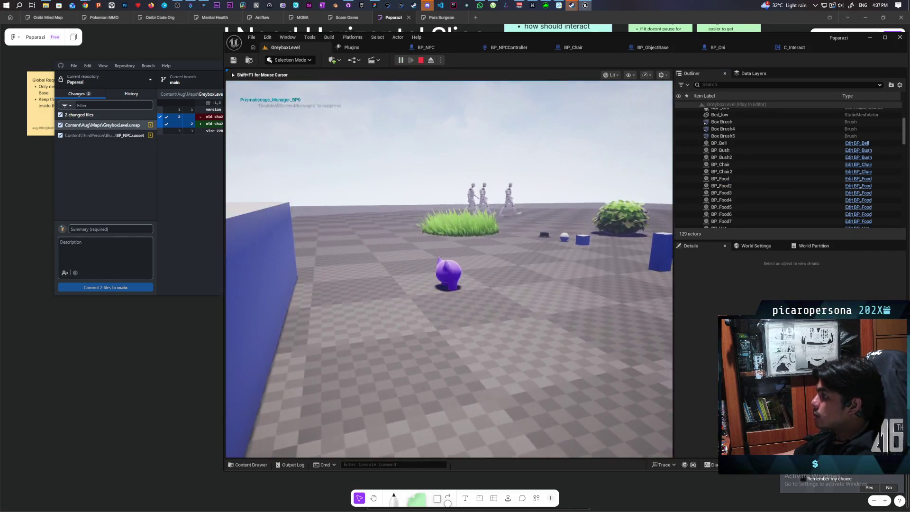
key("w")
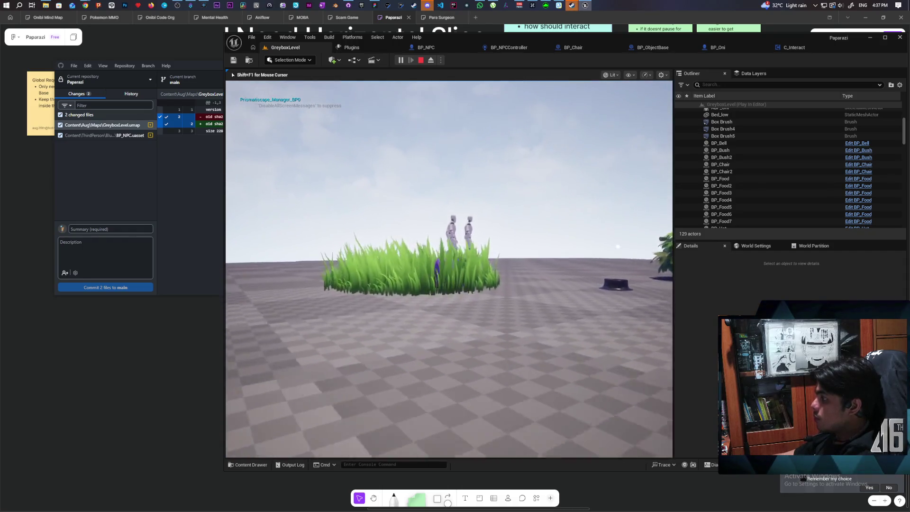
key("w")
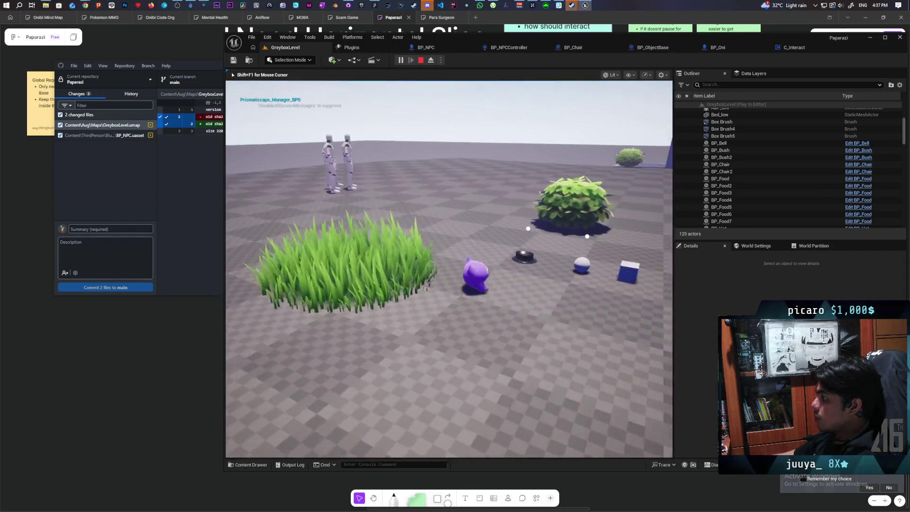
key("w")
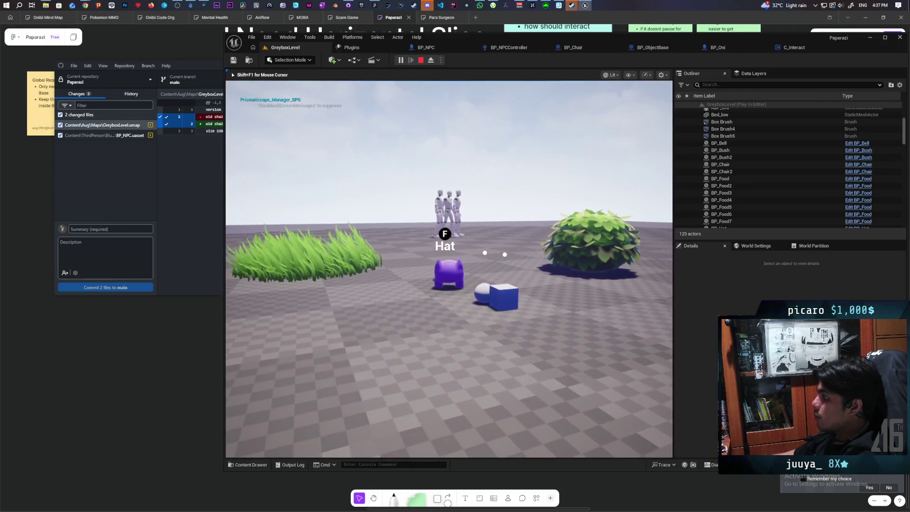
key("w")
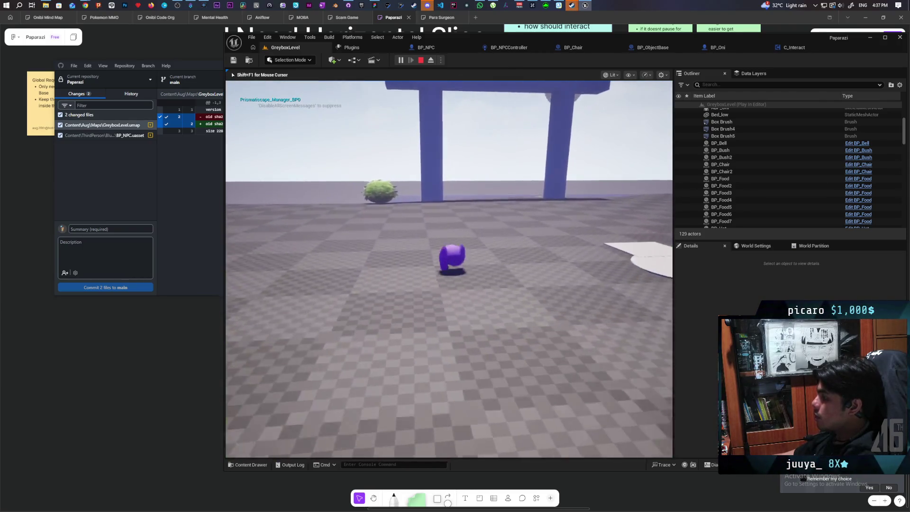
key("w")
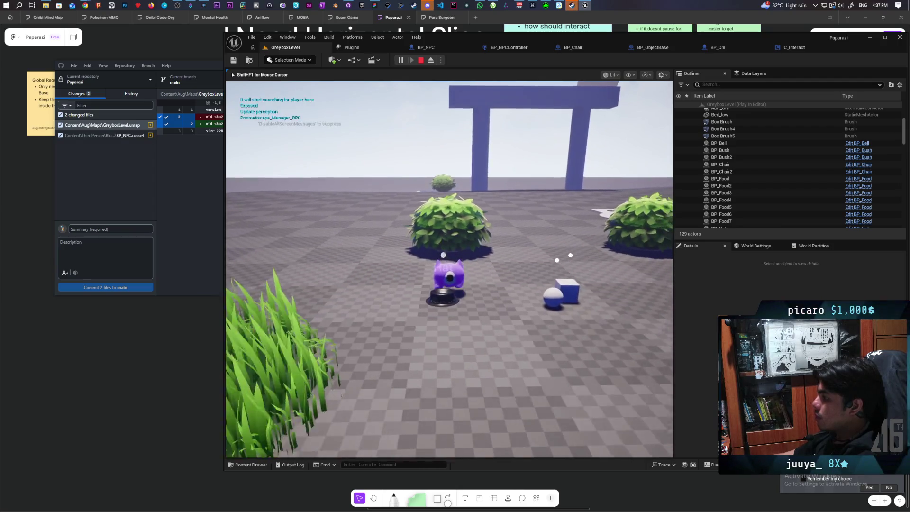
key("w")
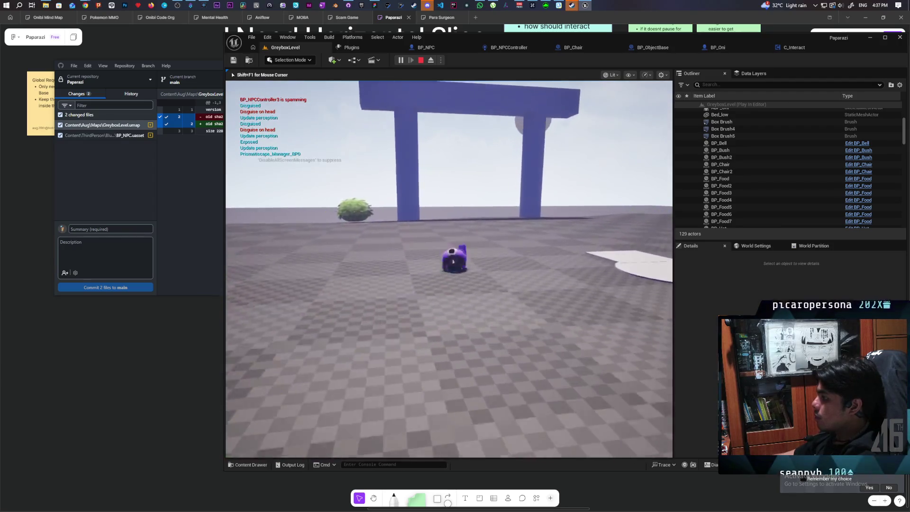
key("w")
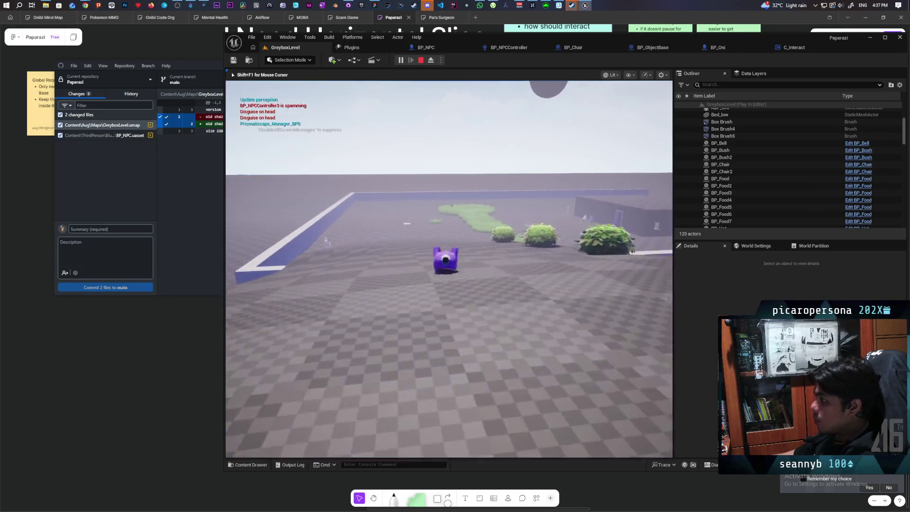
key("w")
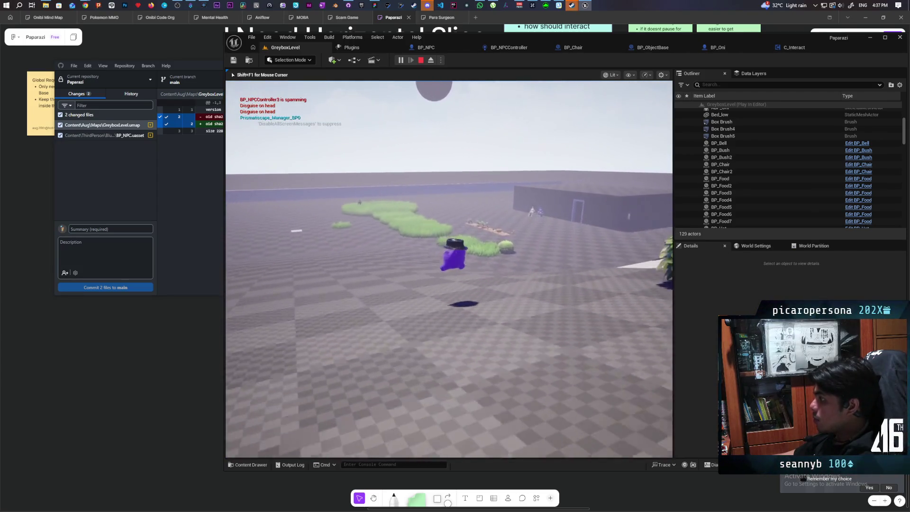
key("w")
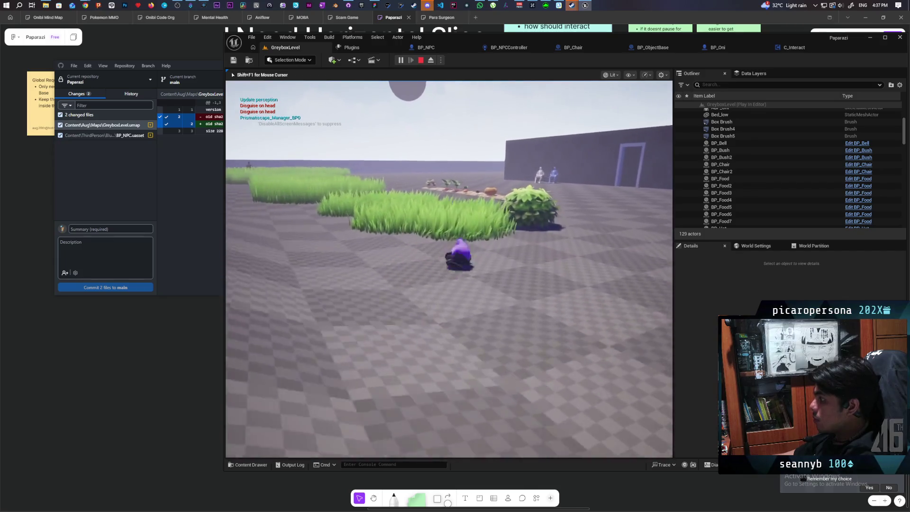
key("w")
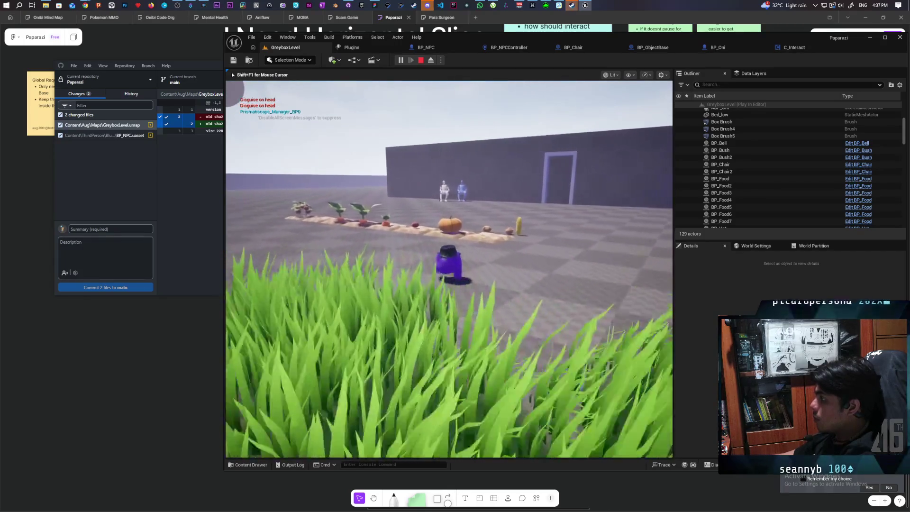
key("w")
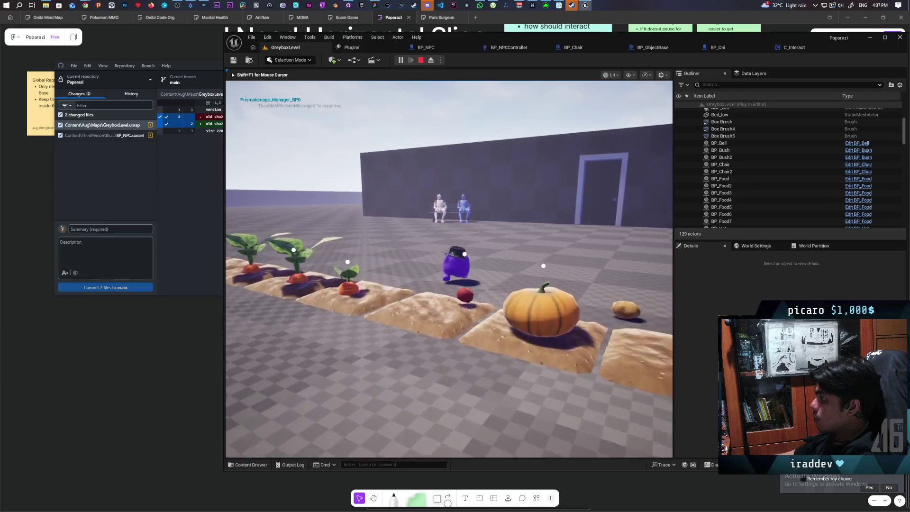
key("w")
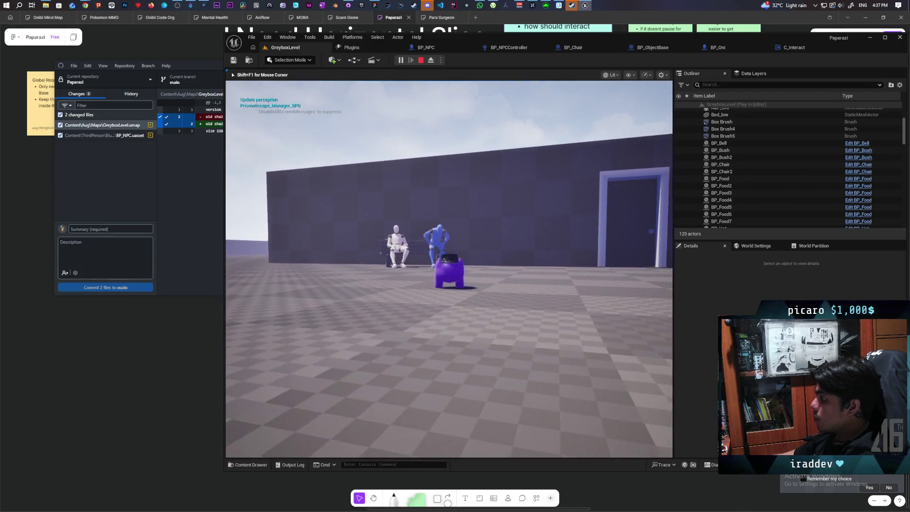
- Steer toward the doorway, jump, enter the blue-tinted room, and stop the play session
key("s")
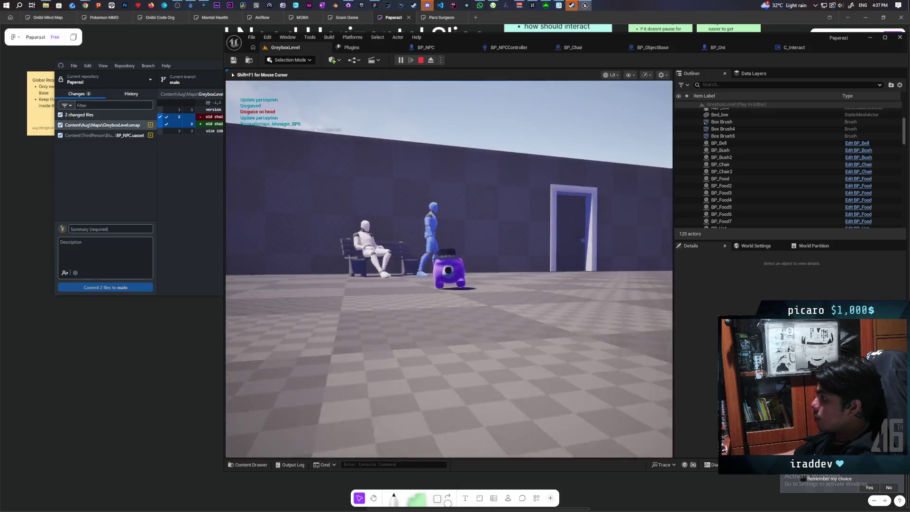
key("w")
key("s")
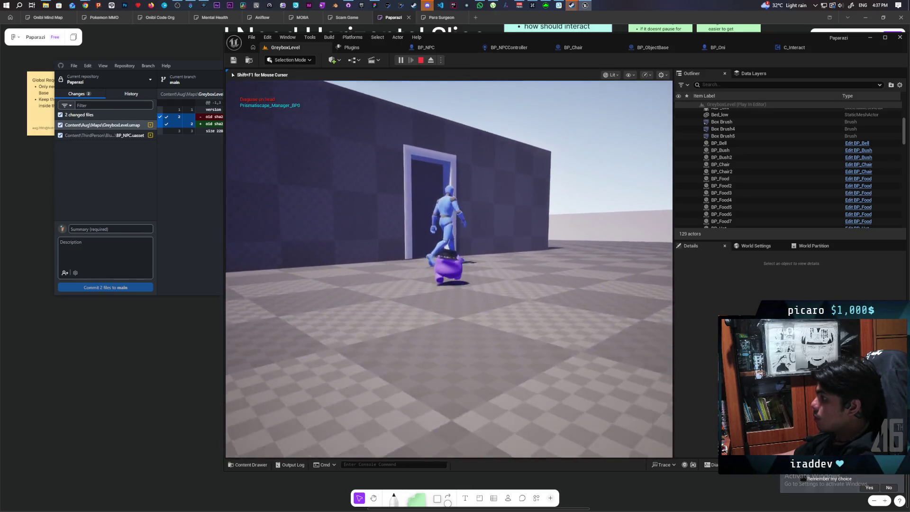
key("w")
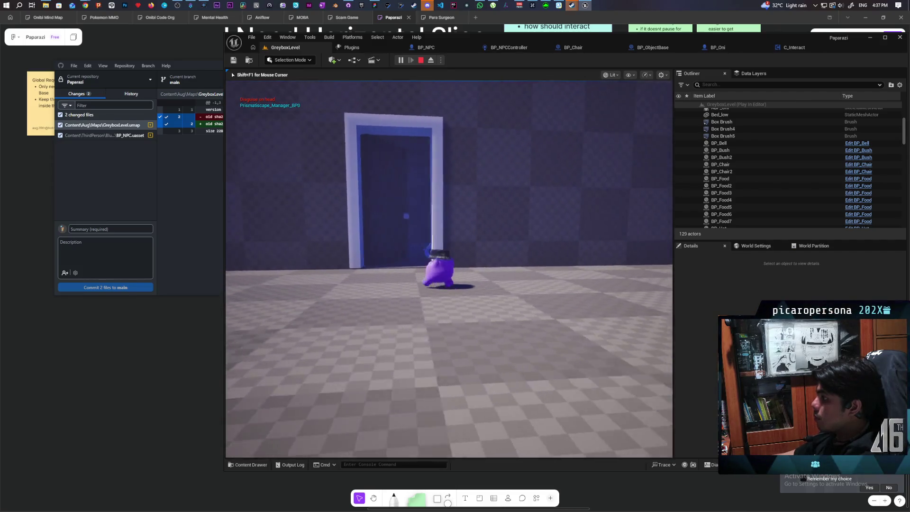
key("d")
key("space")
key("w")
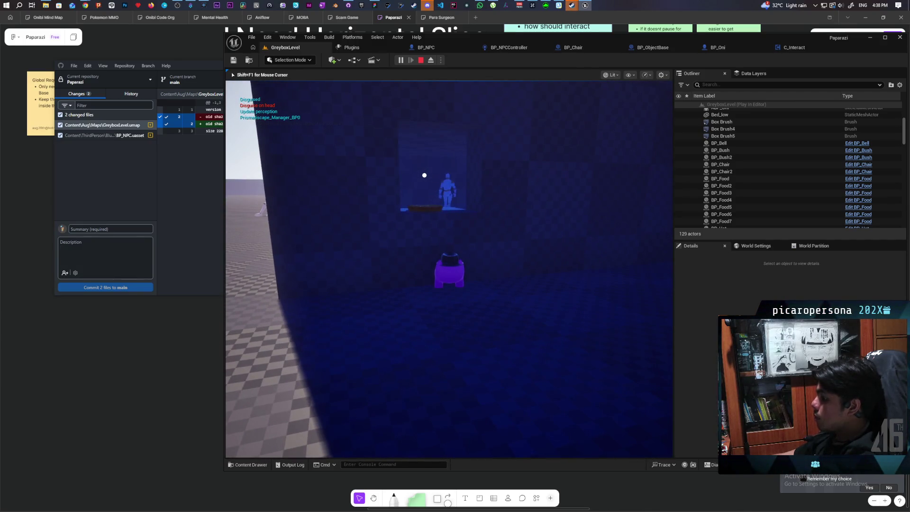
key("Escape")
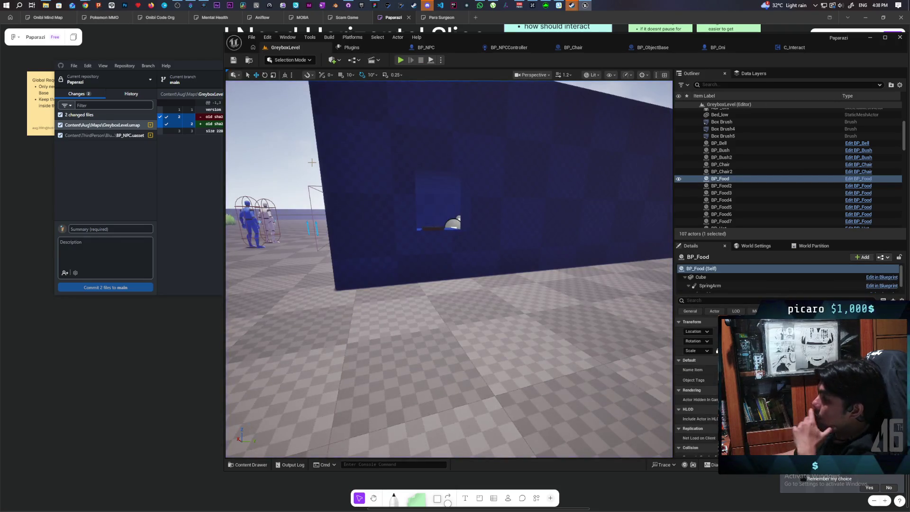
- In BP_NPC's OnRep_Request graph, connect Select's Return Value to New Response and save
left_click(798, 46)
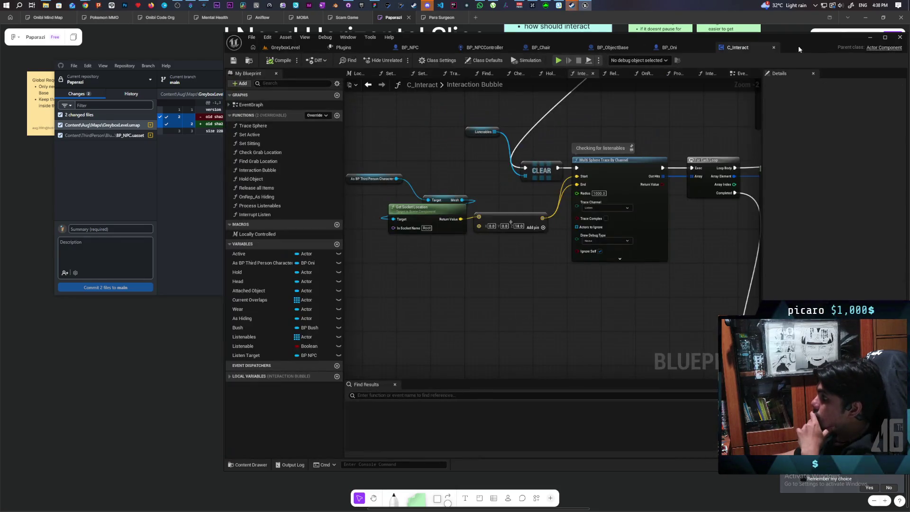
left_click(421, 49)
mouse_move(486, 193)
left_mouse_down()
mouse_move(475, 224)
mouse_move(527, 305)
mouse_move(598, 286)
mouse_move(599, 255)
mouse_move(574, 210)
left_mouse_up()
mouse_move(588, 266)
left_mouse_down()
mouse_move(588, 244)
mouse_move(599, 238)
left_mouse_up()
left_click(233, 61)
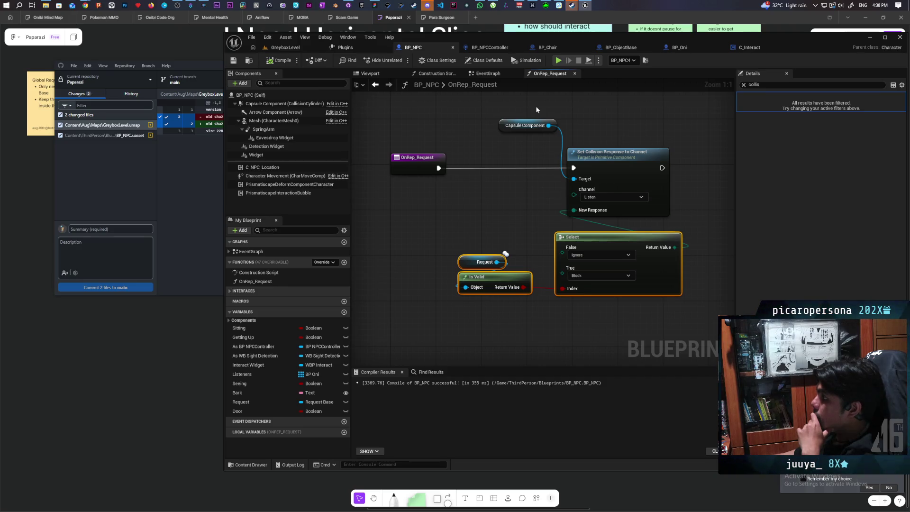
- Add a Print String node that prints the Request's display name, then go back to GreyboxLevel
mouse_move(503, 220)
left_mouse_down()
mouse_move(375, 212)
mouse_move(431, 216)
mouse_move(422, 211)
left_mouse_up()
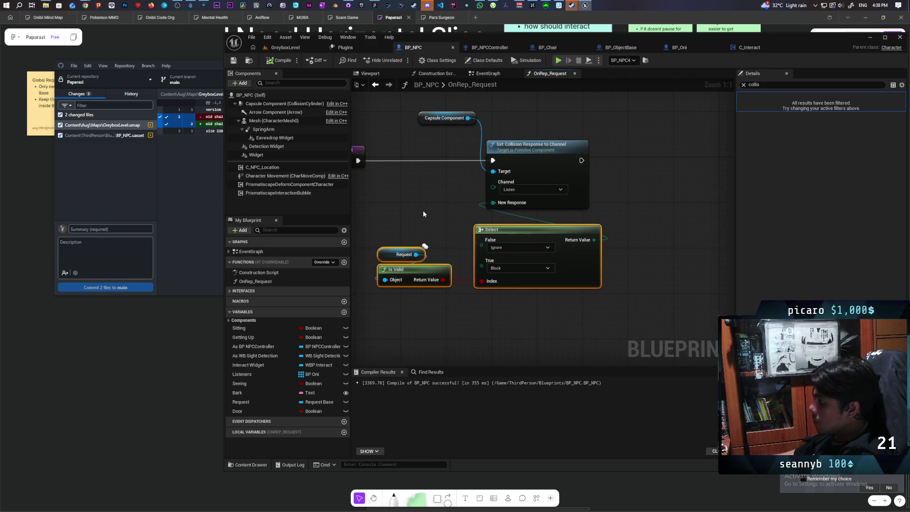
key("ctrl+v")
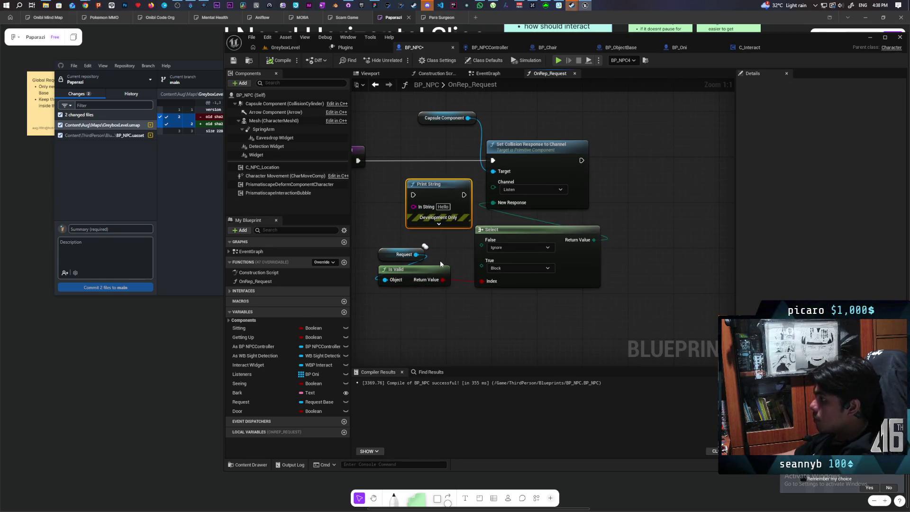
mouse_move(415, 254)
left_mouse_down()
mouse_move(413, 206)
mouse_move(434, 152)
mouse_move(496, 161)
left_mouse_up()
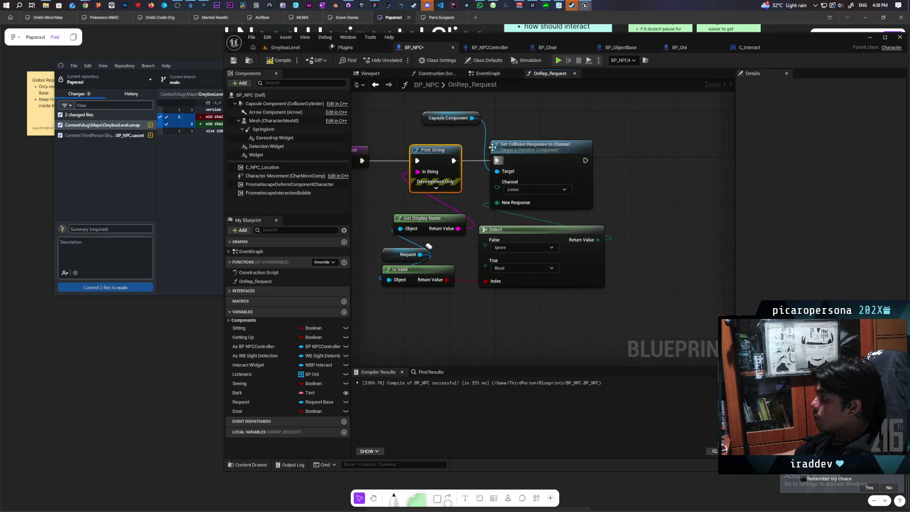
left_click(284, 47)
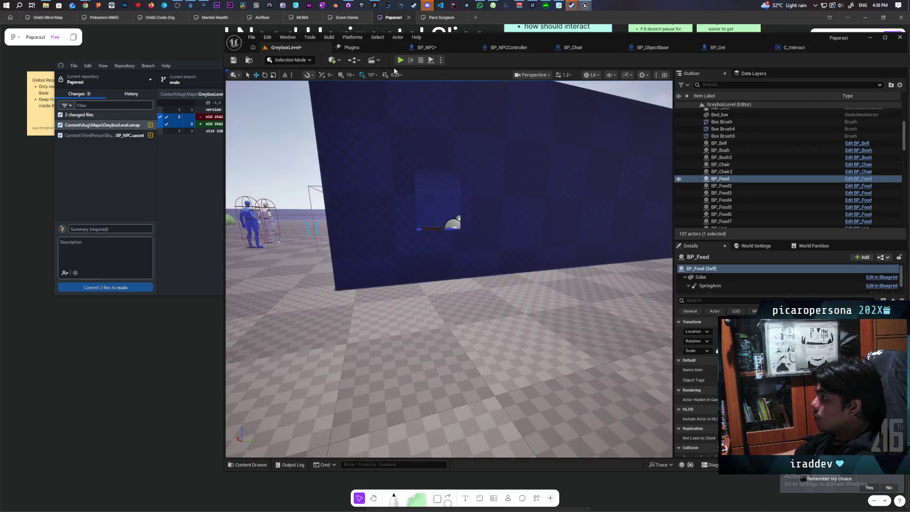
- Play GreyboxLevel, walk past the bushes and through the blue gate, then stop playing
left_click(400, 60)
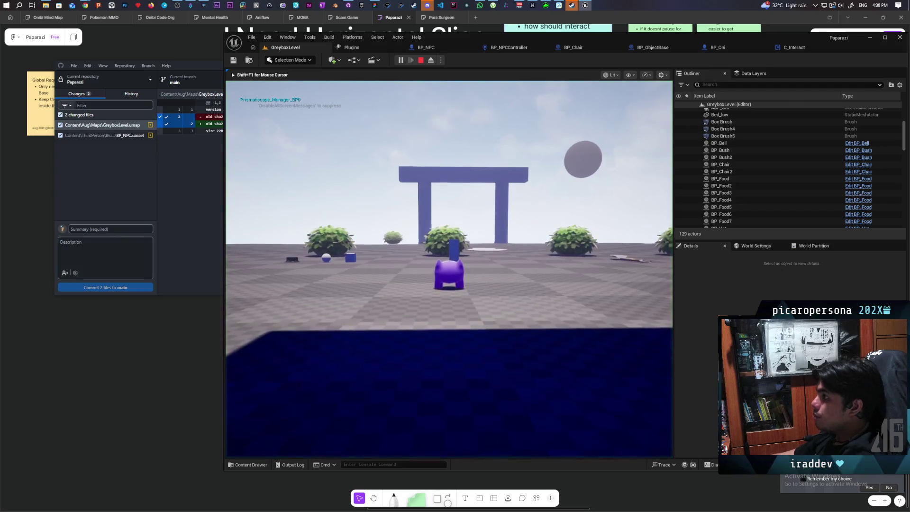
key("w")
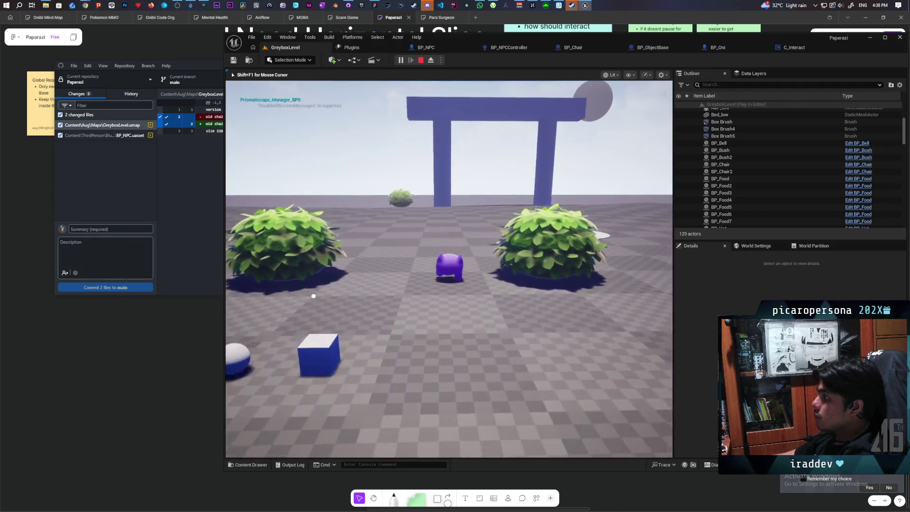
key("w")
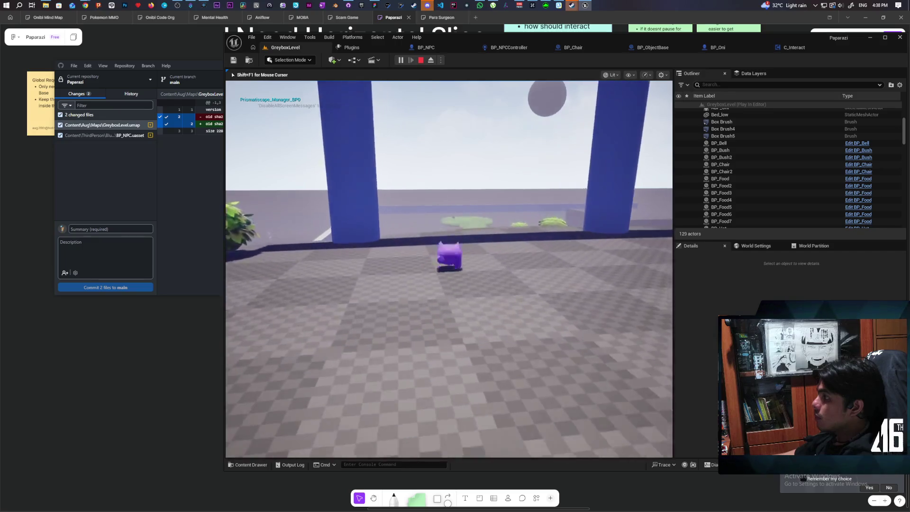
key("w")
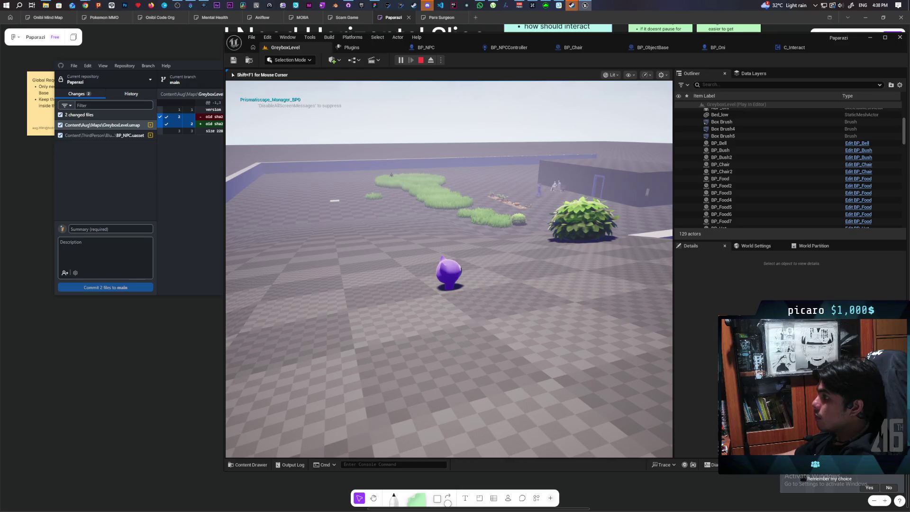
key("Escape")
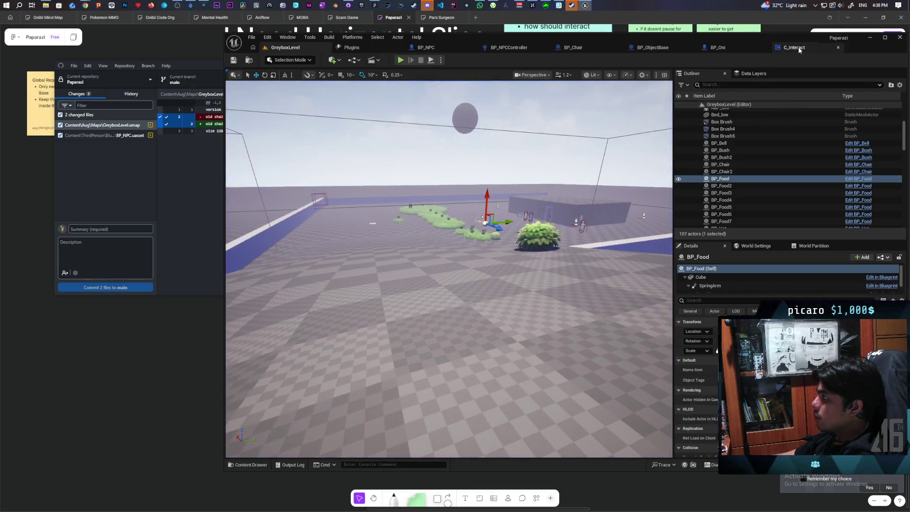
- Bring up the BP_Oni blueprint and browse the Content root folder in the Content Drawer
left_click(798, 47)
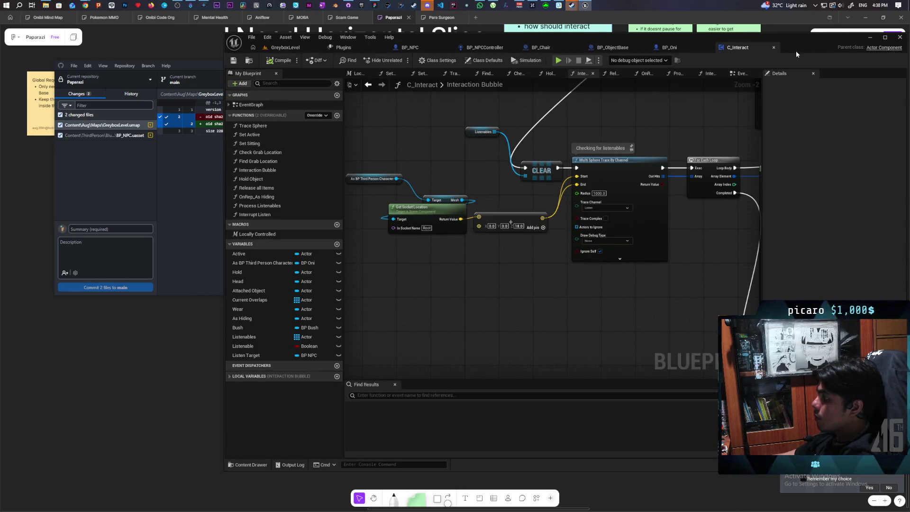
left_click(690, 50)
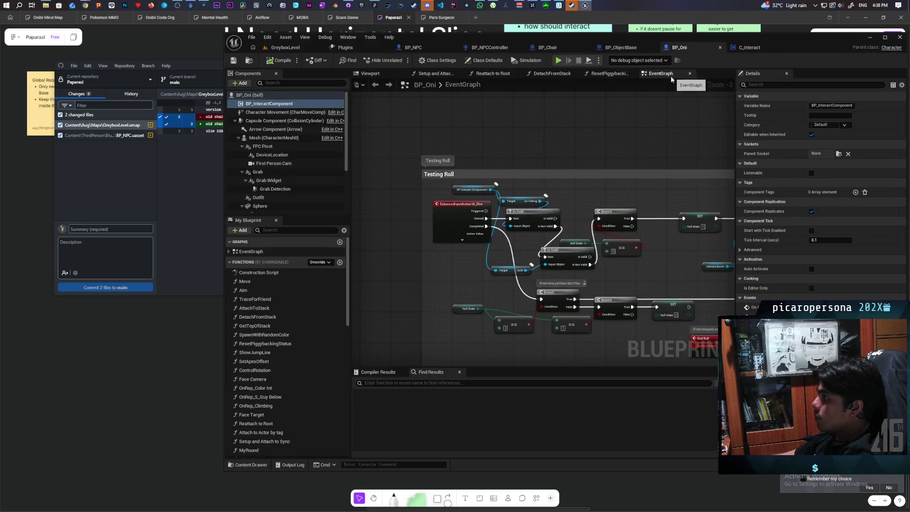
left_click(252, 464)
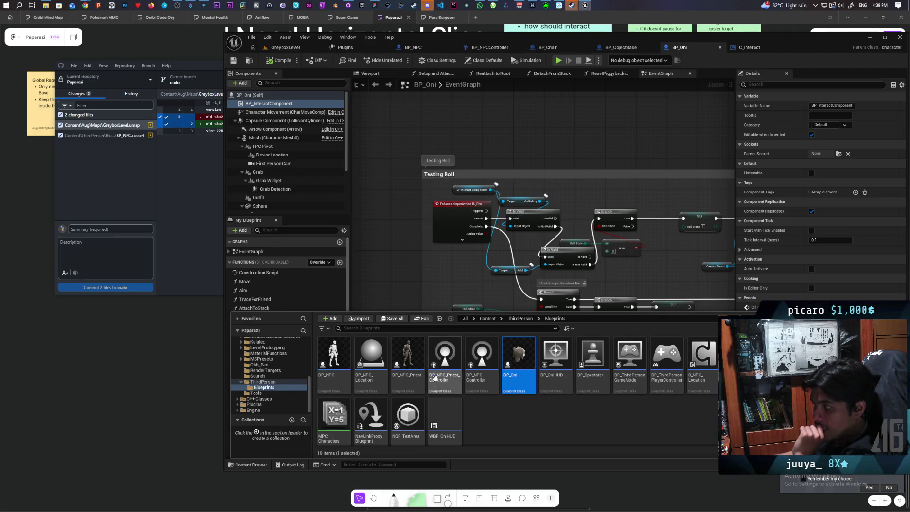
left_click(488, 319)
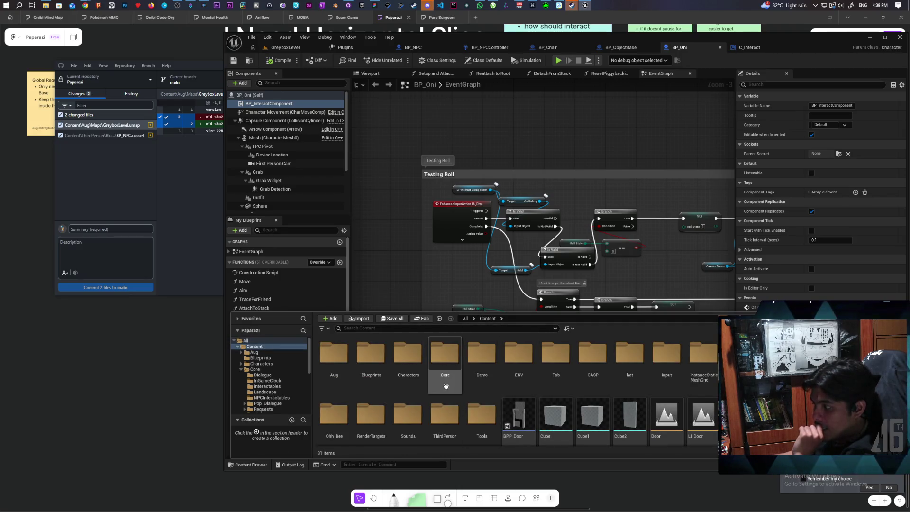
scroll(570, 384, "down", 1)
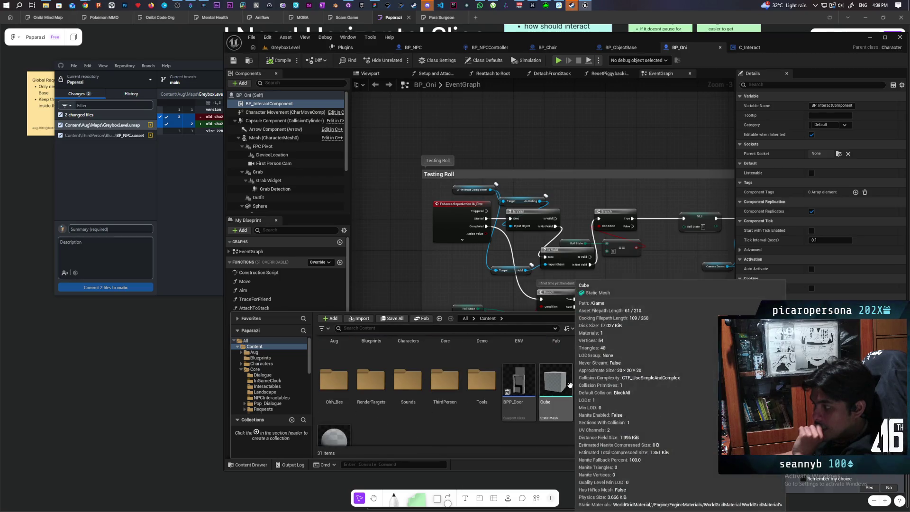
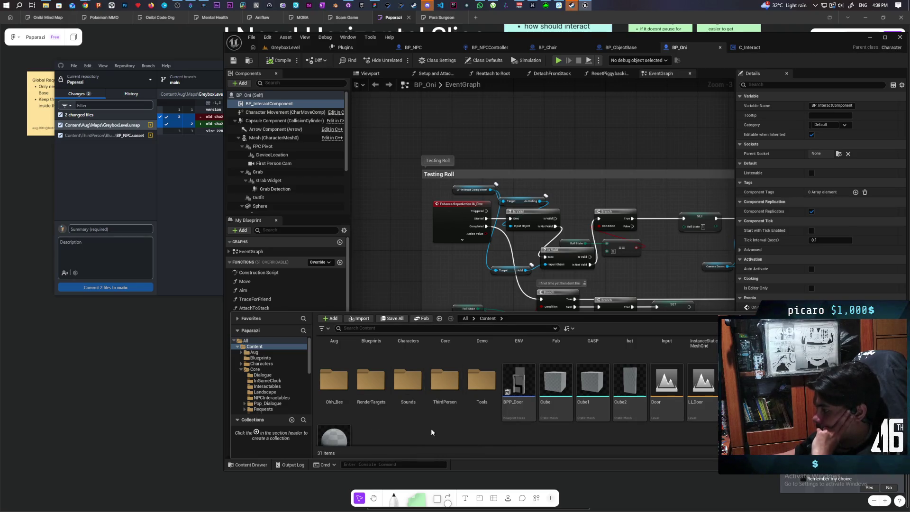
- Open the C_Request System blueprint from the Core > Requests folder in the Content Browser
scroll(431, 429, "up", 1)
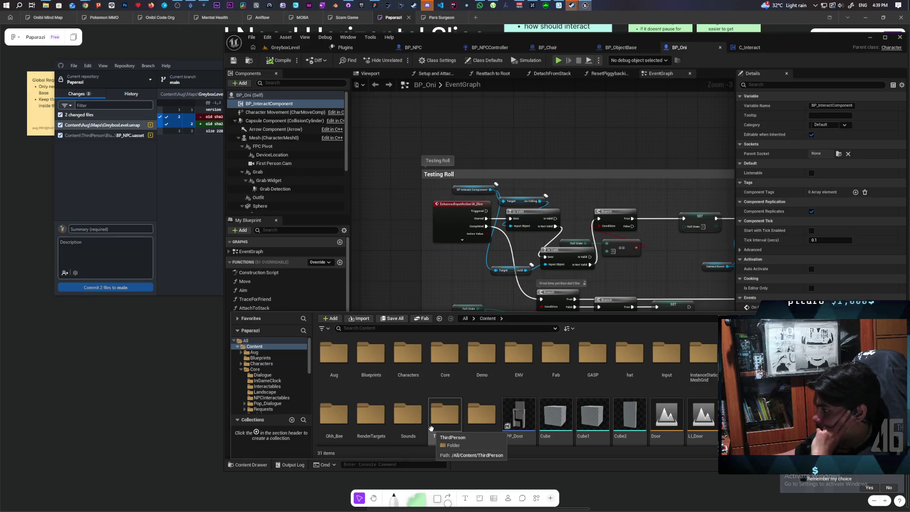
scroll(432, 431, "down", 1)
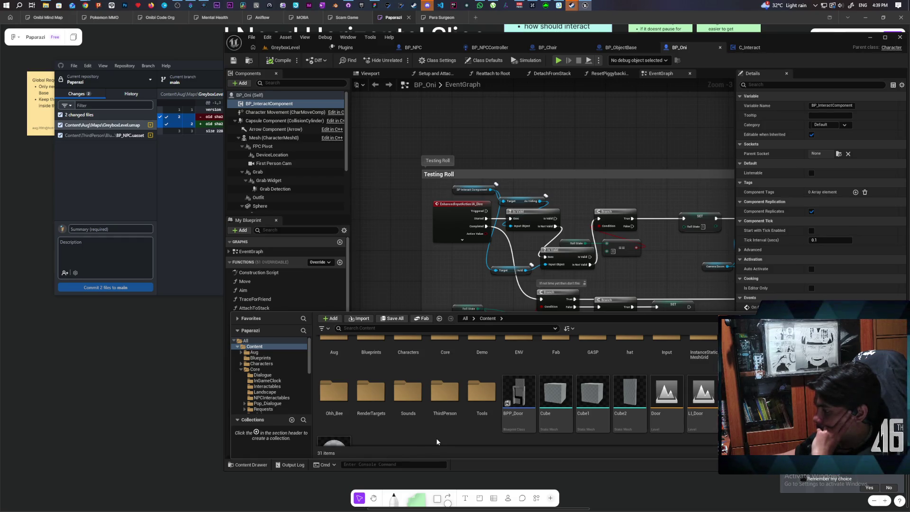
scroll(436, 441, "down", 1)
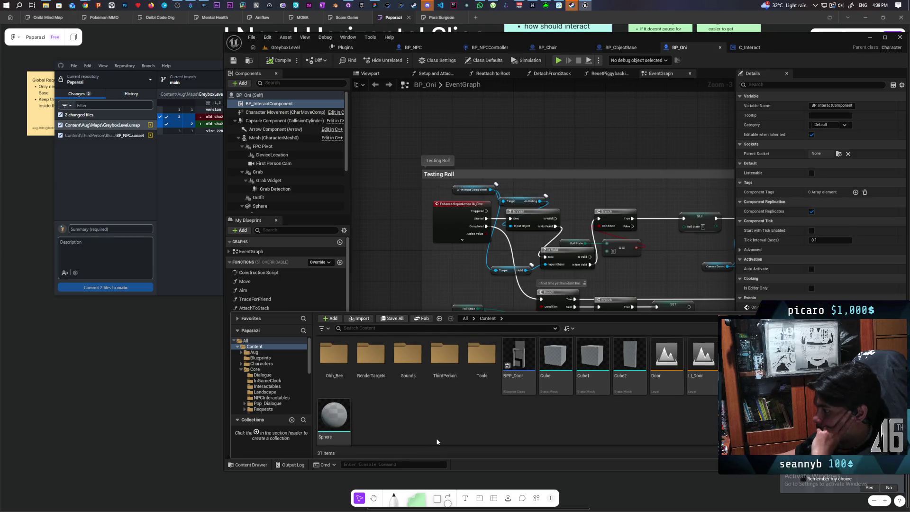
scroll(436, 442, "up", 1)
scroll(437, 441, "up", 1)
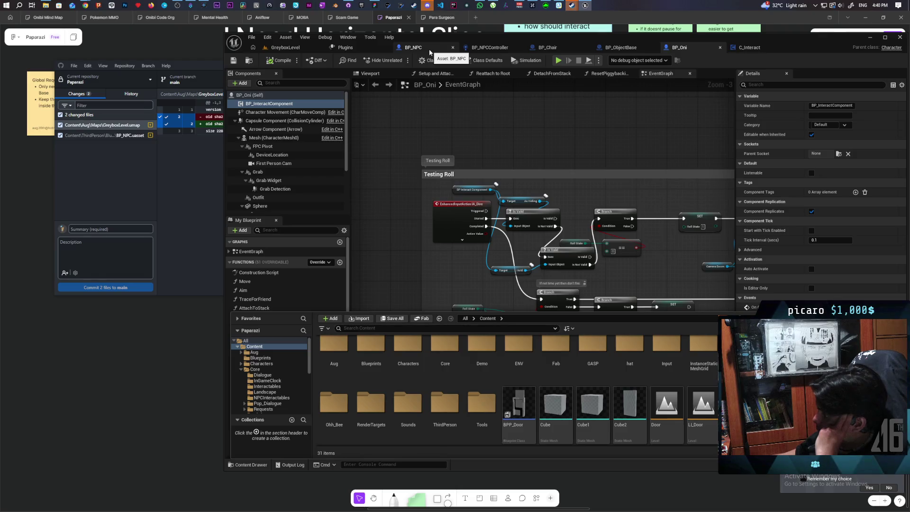
double_click(445, 350)
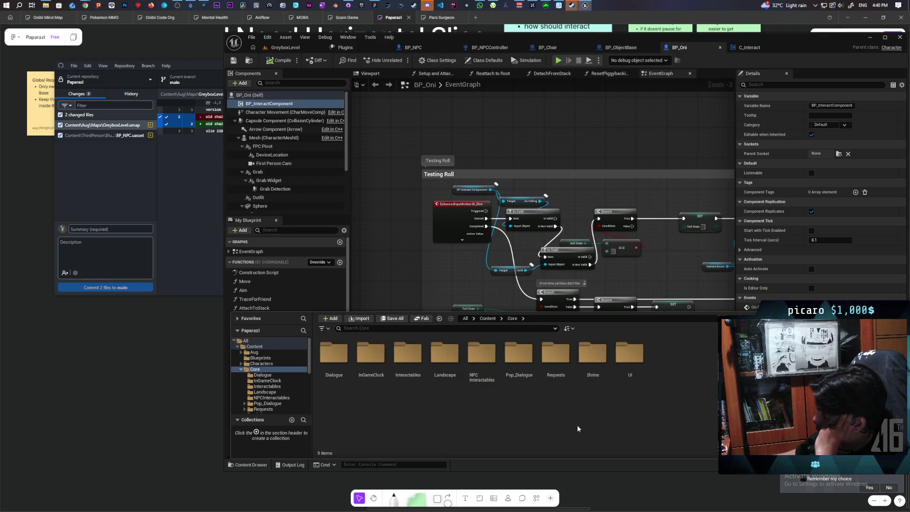
double_click(555, 352)
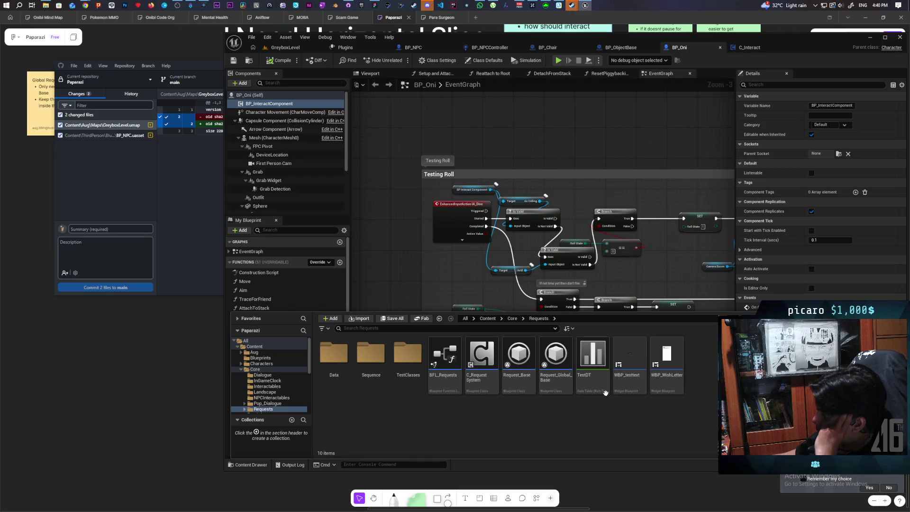
left_click(488, 358)
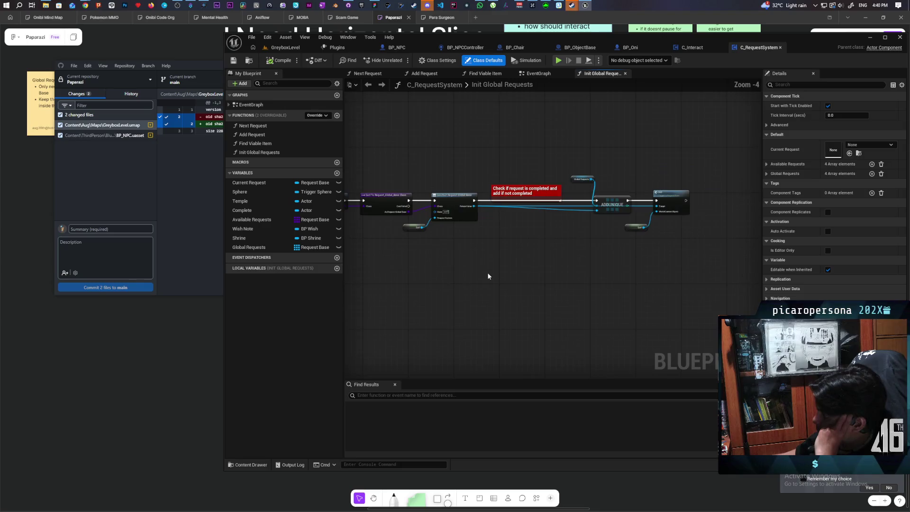
- Bring the Init Global Requests nodes into view and open Request_Global_Base from the Content Drawer
mouse_move(585, 280)
left_mouse_down()
mouse_move(684, 268)
mouse_move(739, 282)
left_mouse_up()
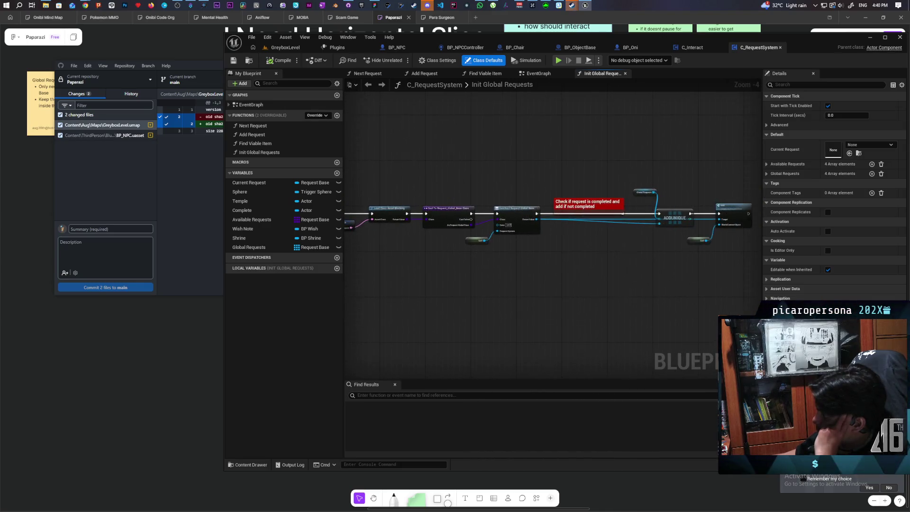
scroll(600, 270, "up", 4)
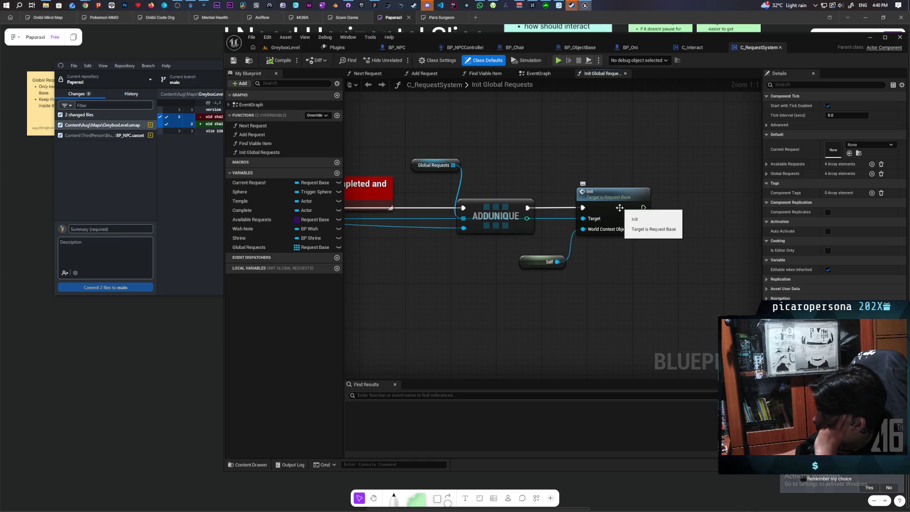
left_click(249, 465)
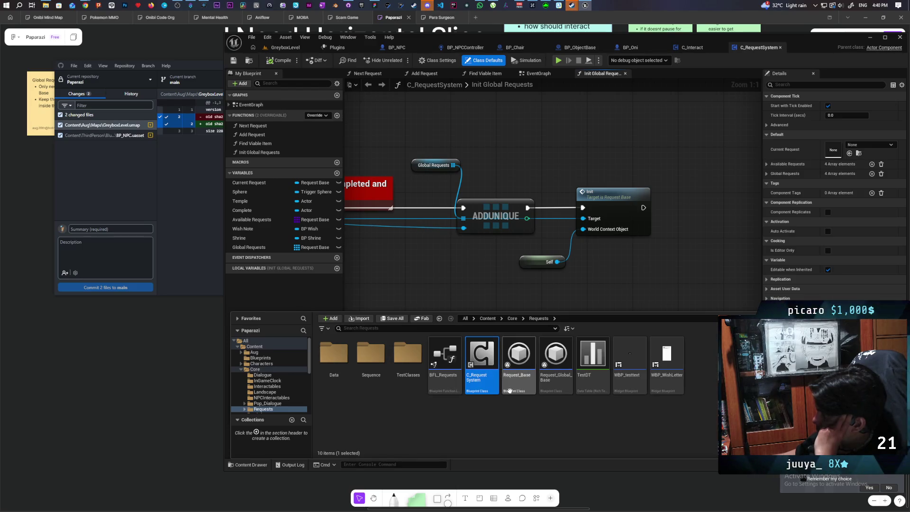
double_click(563, 363)
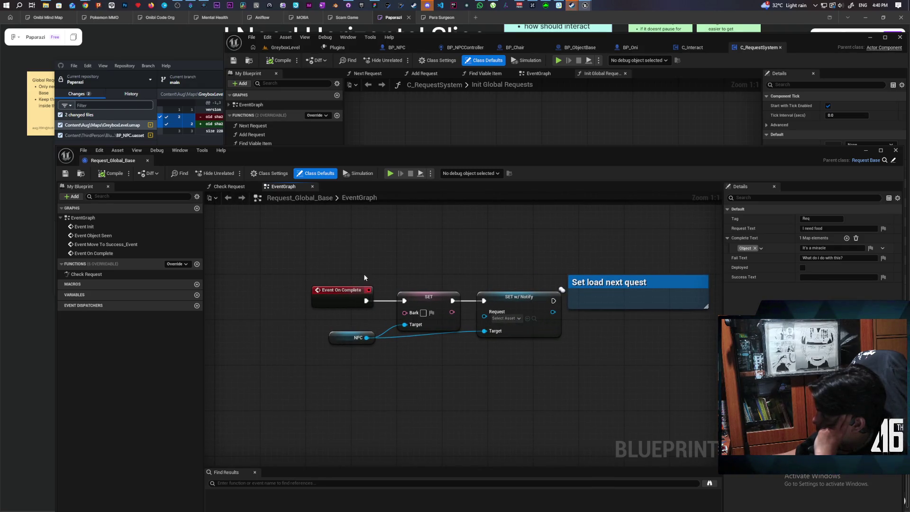
- Select the Event On Complete chain, view the Check Request function, and go back to the event graph
left_click_drag(362, 274, 509, 383)
left_click(242, 198)
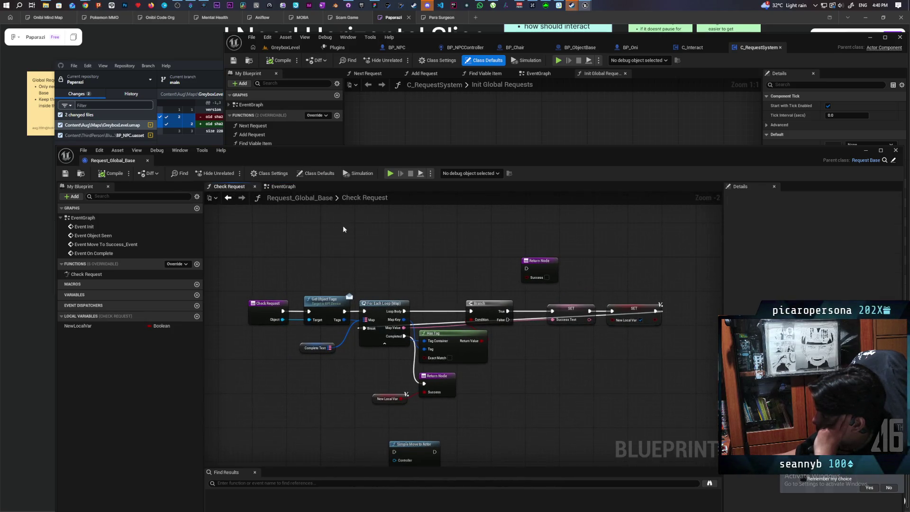
key("alt+Left")
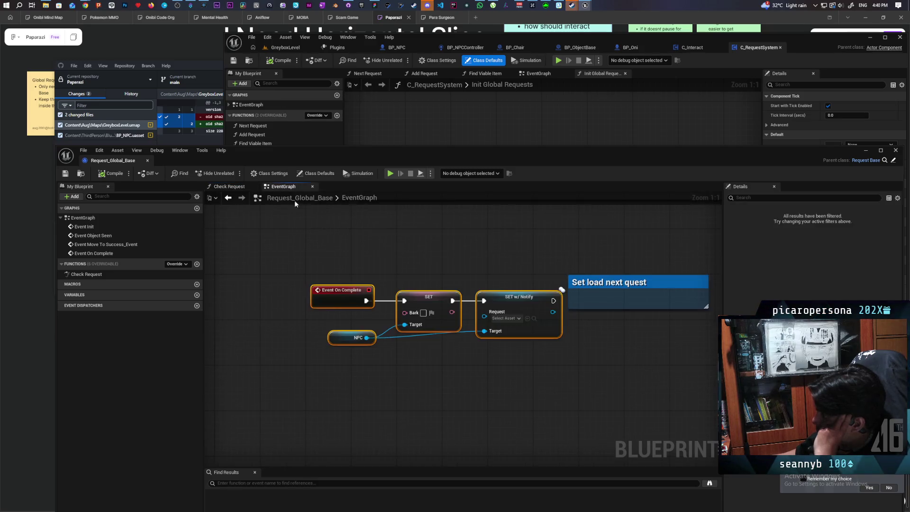
scroll(433, 264, "down", 6)
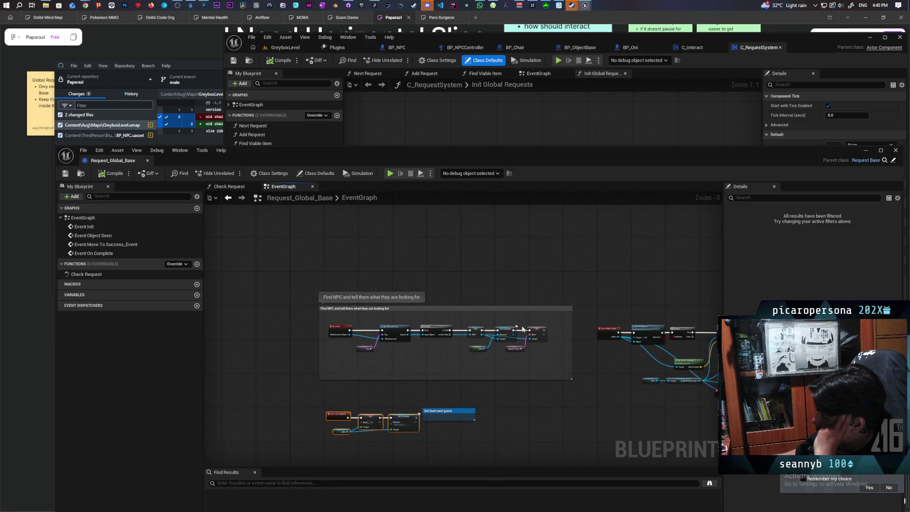
scroll(433, 323, "up", 4)
scroll(432, 323, "up", 2)
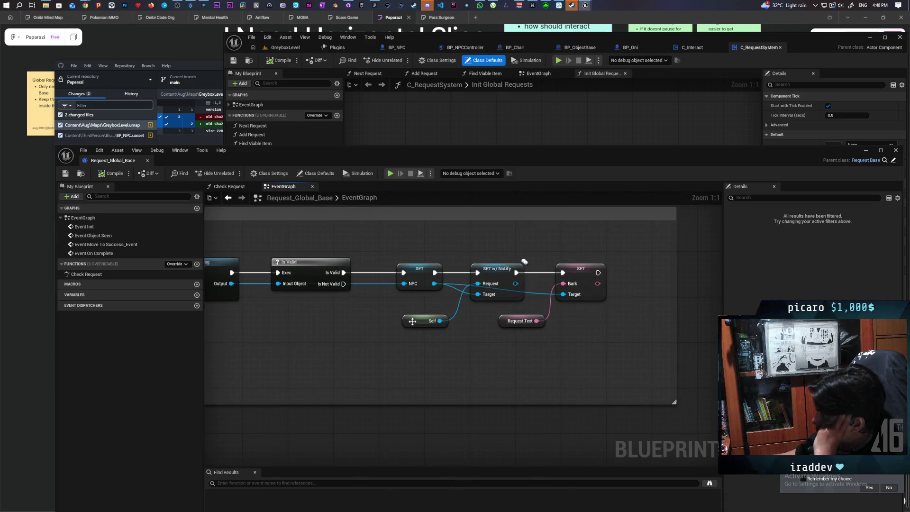
- Nudge the Self node, center the Get NPC with Tag chain, then switch back to C_RequestSystem
mouse_move(412, 321)
left_mouse_down()
mouse_move(446, 311)
mouse_move(433, 310)
mouse_move(479, 349)
mouse_move(629, 338)
left_mouse_up()
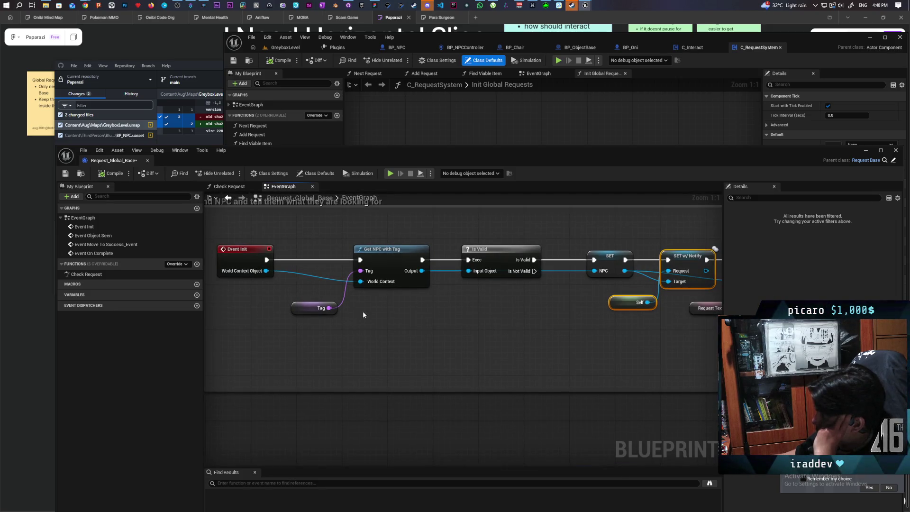
left_click_drag(305, 228, 396, 331)
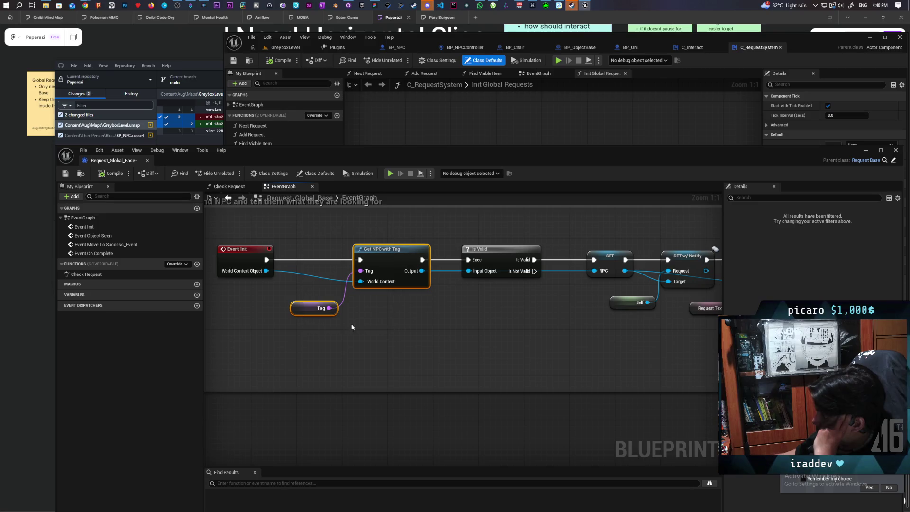
left_click(312, 333)
left_click_drag(479, 347, 433, 332)
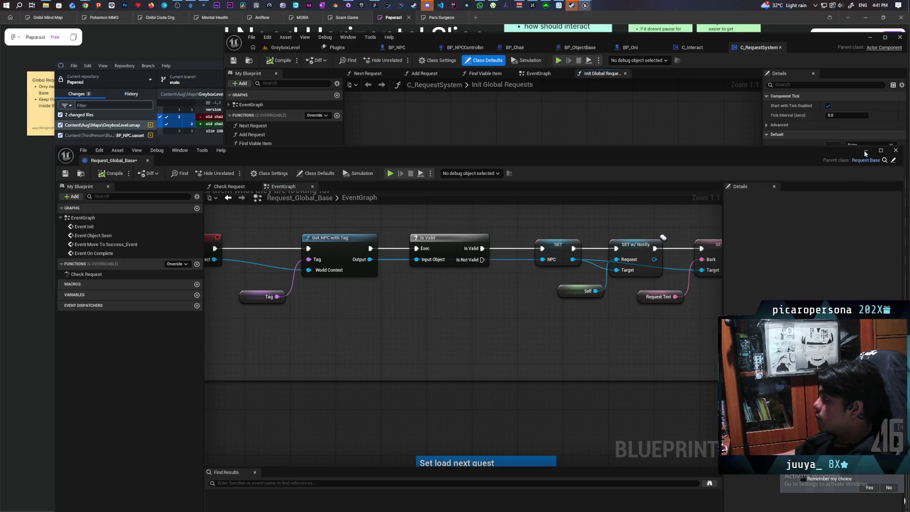
left_click(505, 137)
scroll(536, 220, "down", 4)
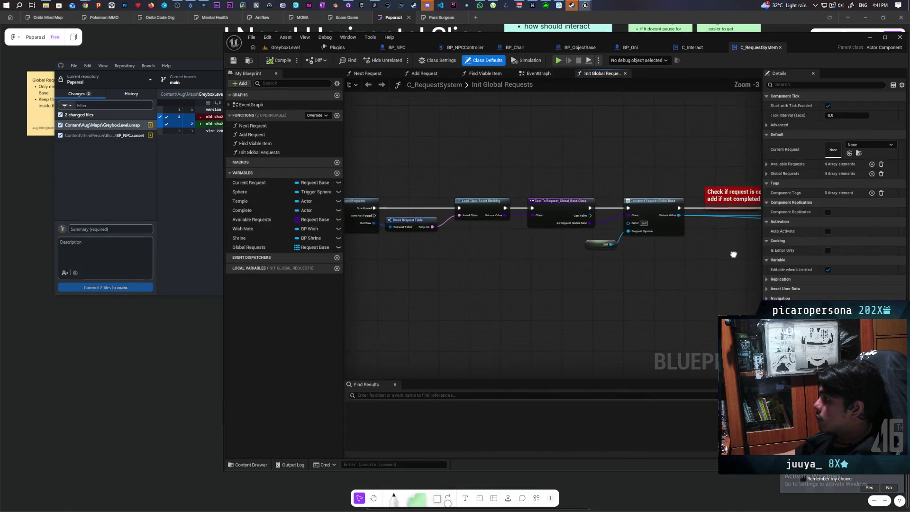
- In BP_NPC's OnRep_Request, set Print String to 'request set', show its advanced pins, and move it higher
scroll(552, 243, "down", 3)
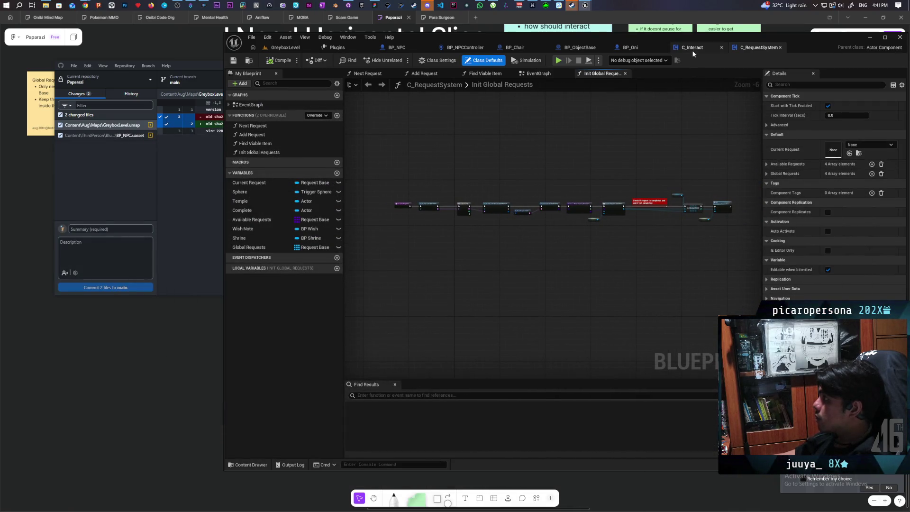
left_click(397, 47)
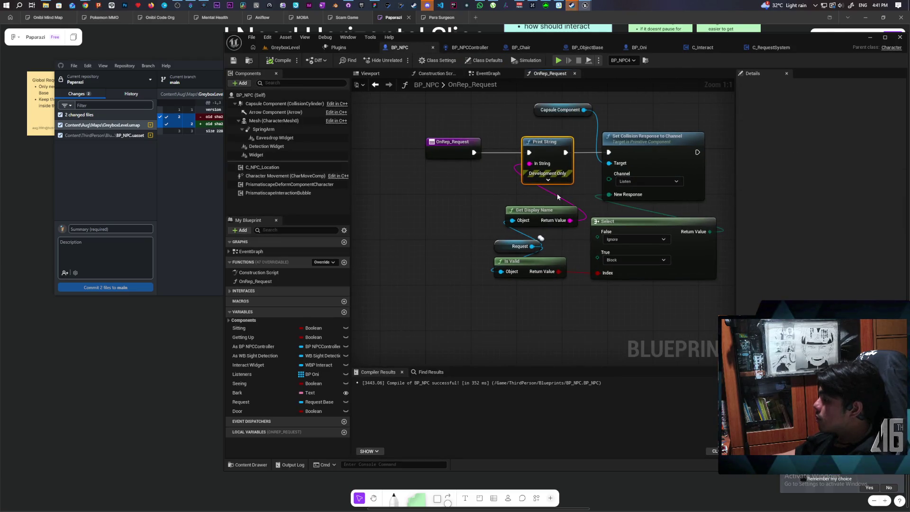
left_click(529, 164, "alt")
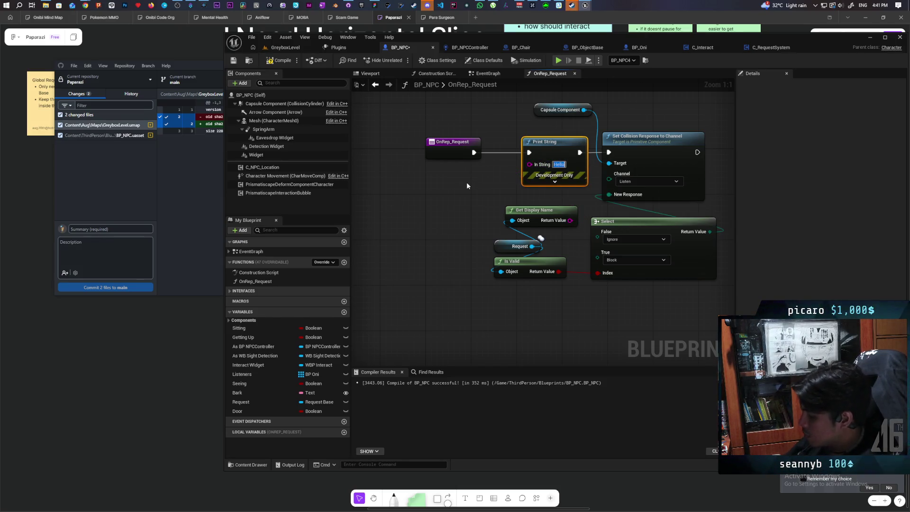
type("request")
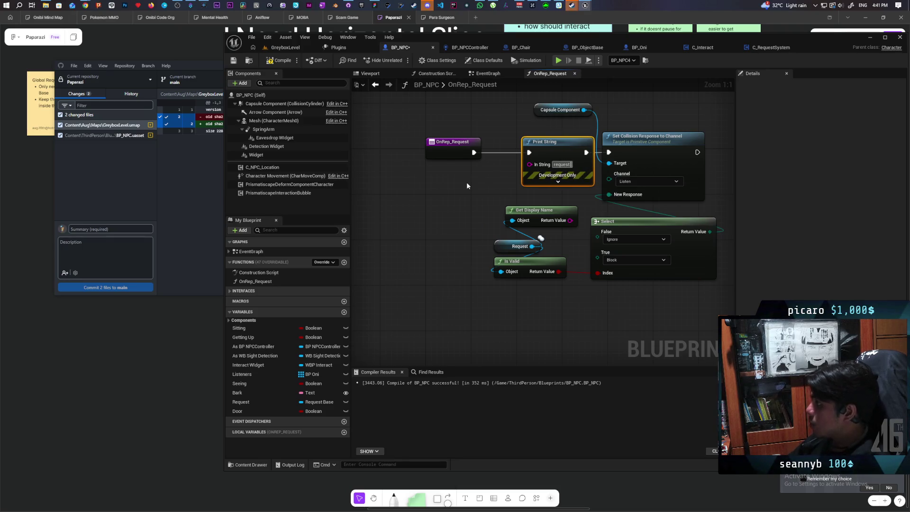
type(" set")
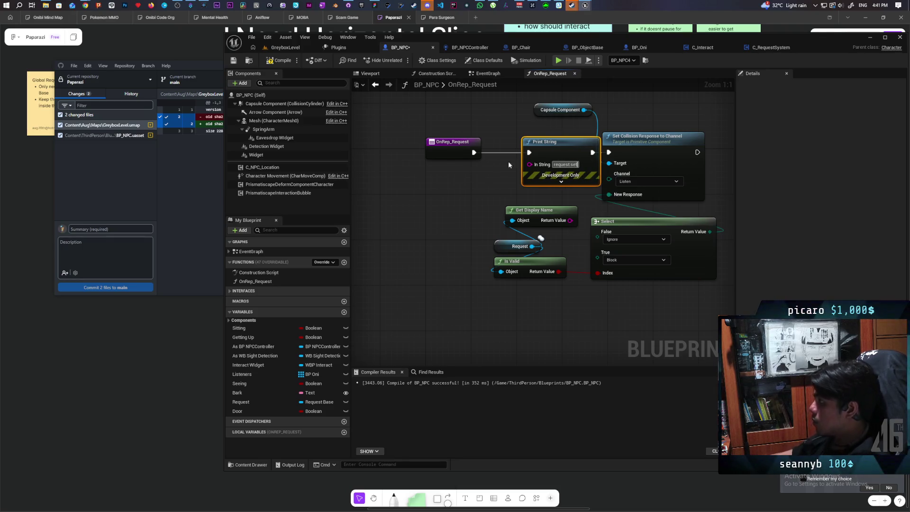
left_click(559, 179)
left_click_drag(549, 151, 526, 105)
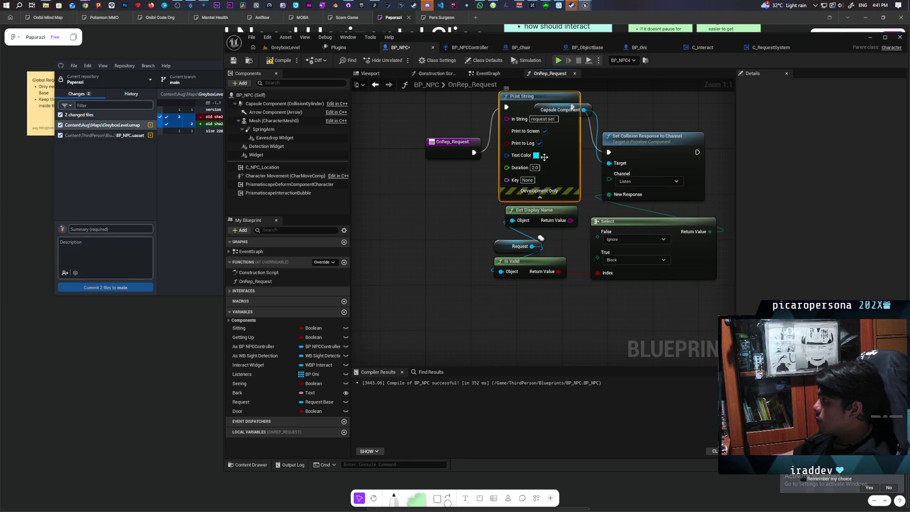
key("alt+p")
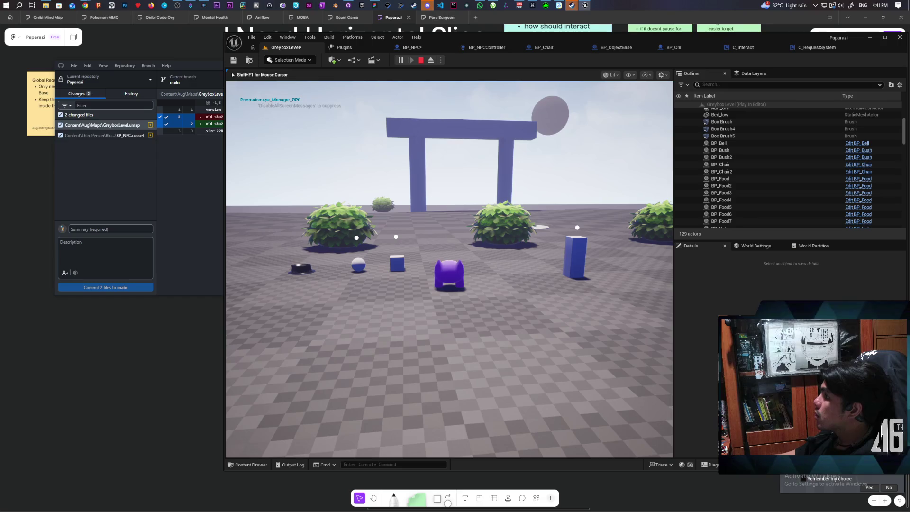
- Stop the Play-in-Editor session and bring the Request_Global_Base blueprint window back to front
key("Escape")
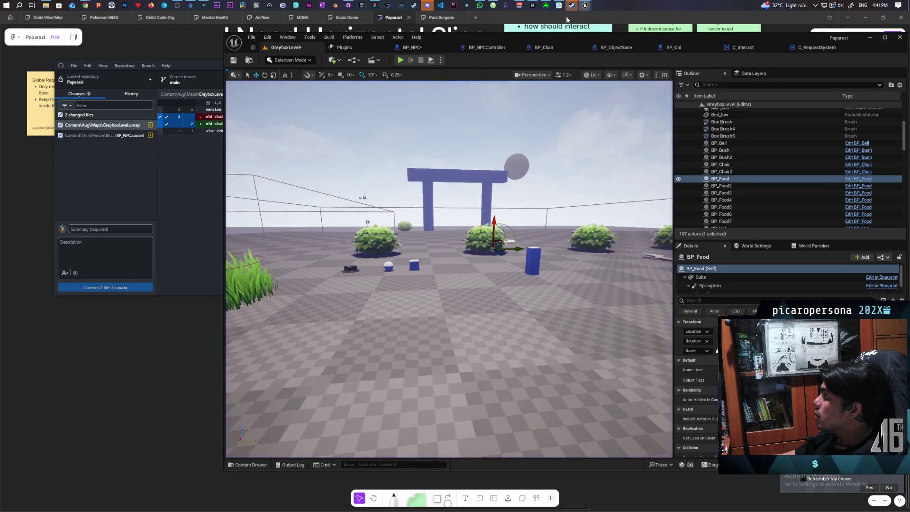
mouse_move(571, 5)
left_click(619, 56)
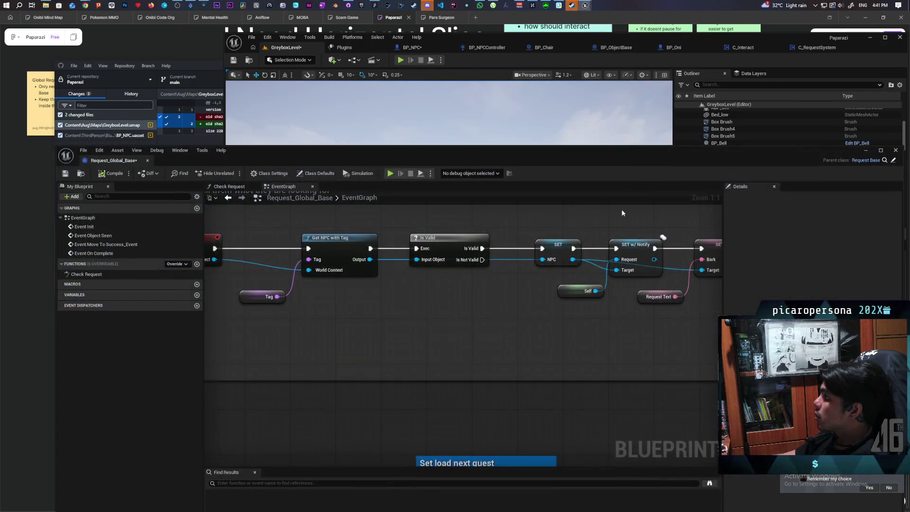
- Select the SET w/ Notify and Self nodes in Request_Global_Base's event graph
mouse_move(424, 307)
left_mouse_down()
mouse_move(515, 302)
mouse_move(408, 301)
left_mouse_up()
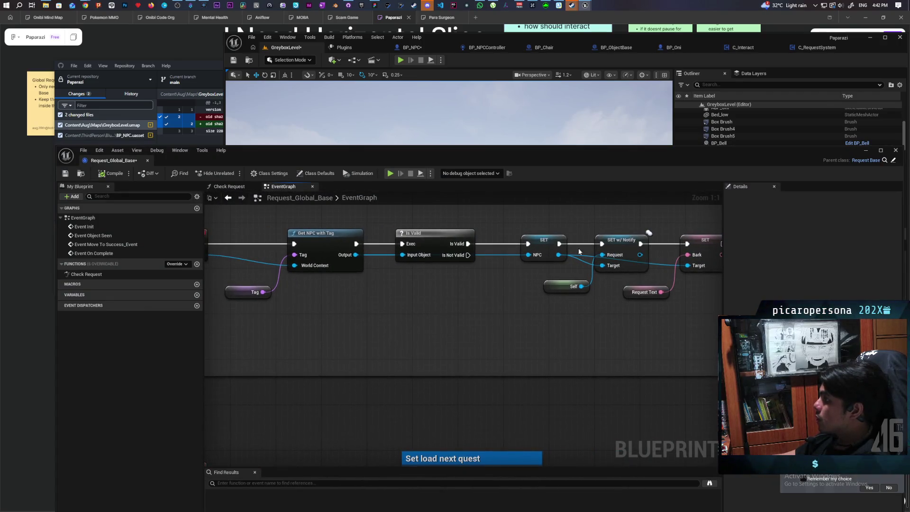
mouse_move(571, 219)
left_mouse_down()
mouse_move(621, 341)
mouse_move(602, 328)
left_mouse_up()
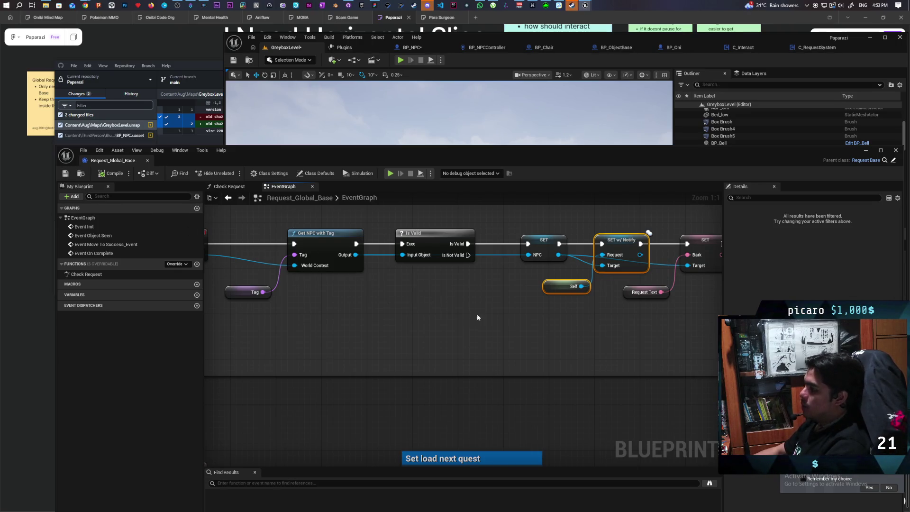
scroll(487, 313, "down", 2)
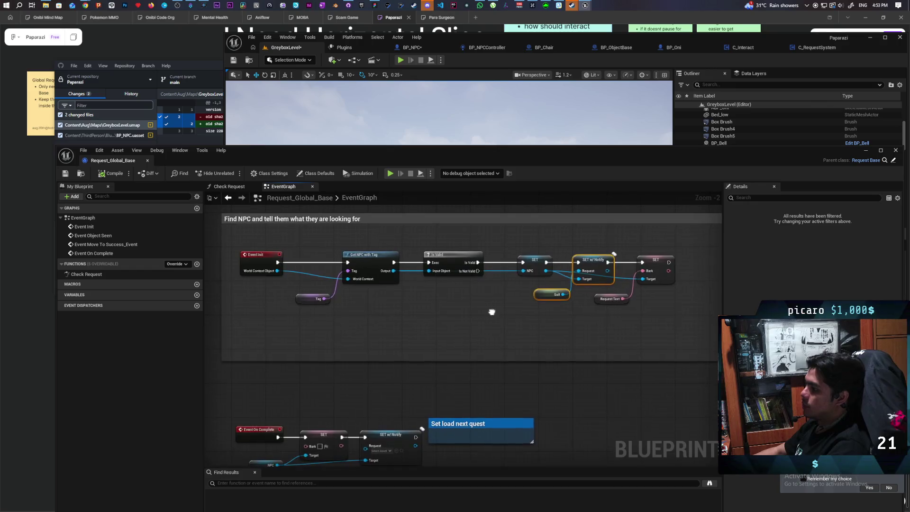
left_click_drag(473, 312, 480, 308)
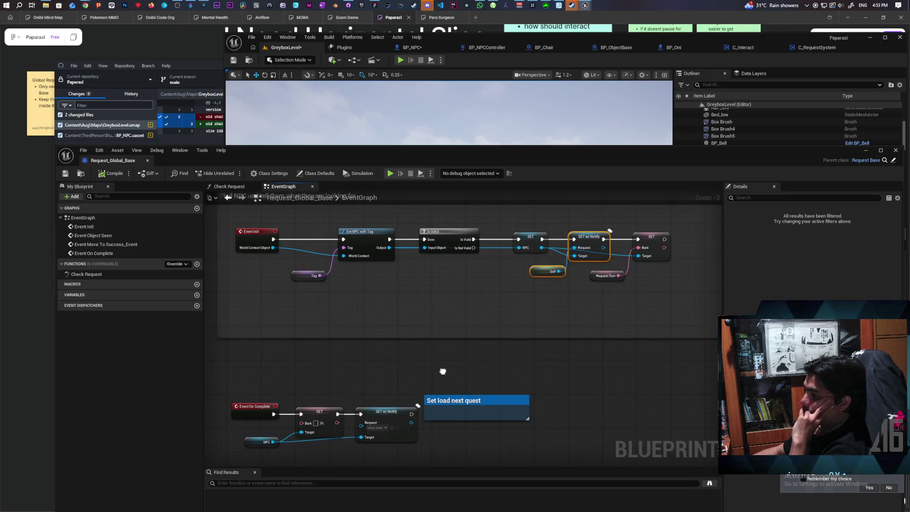
left_click_drag(432, 394, 436, 341)
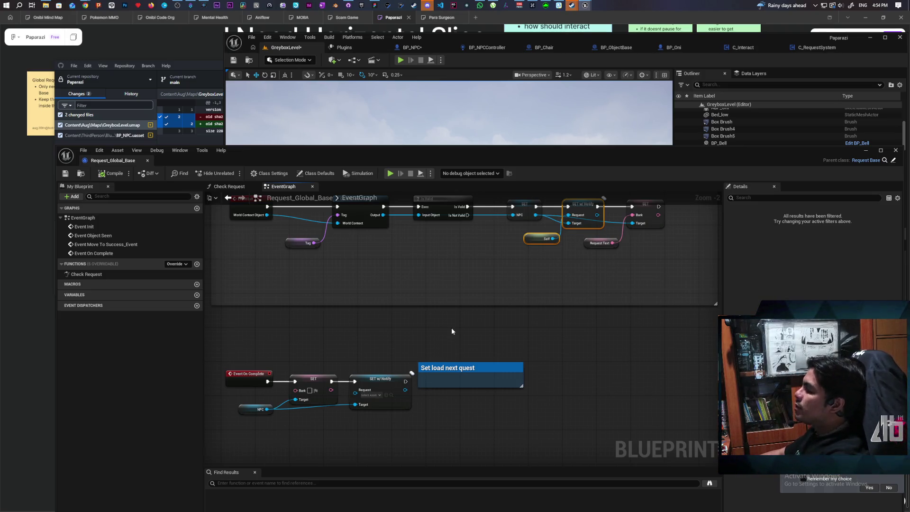
- Inspect BP_ObjectBase's Event BeginPlay widget creation and Set Visibility nodes, then return to C_RequestSystem
left_click(615, 47)
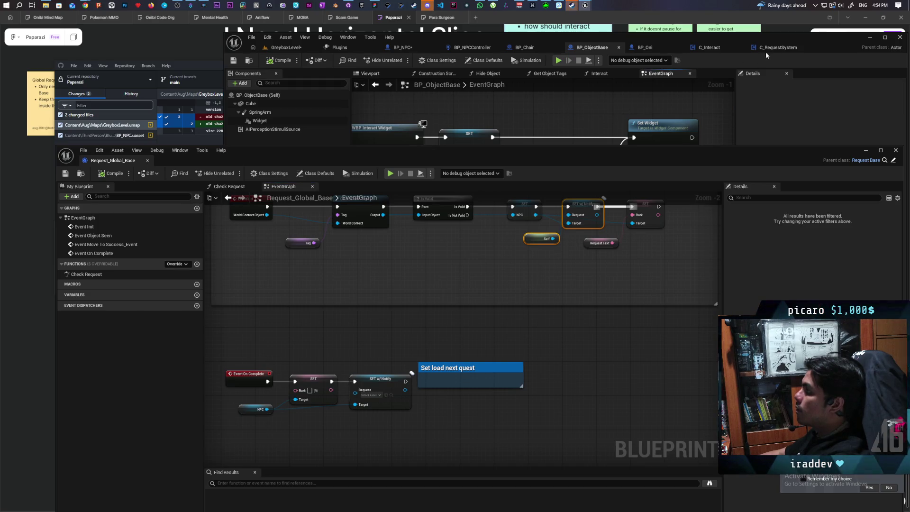
mouse_move(714, 156)
left_mouse_down()
mouse_move(682, 231)
mouse_move(693, 221)
mouse_move(694, 234)
left_mouse_up()
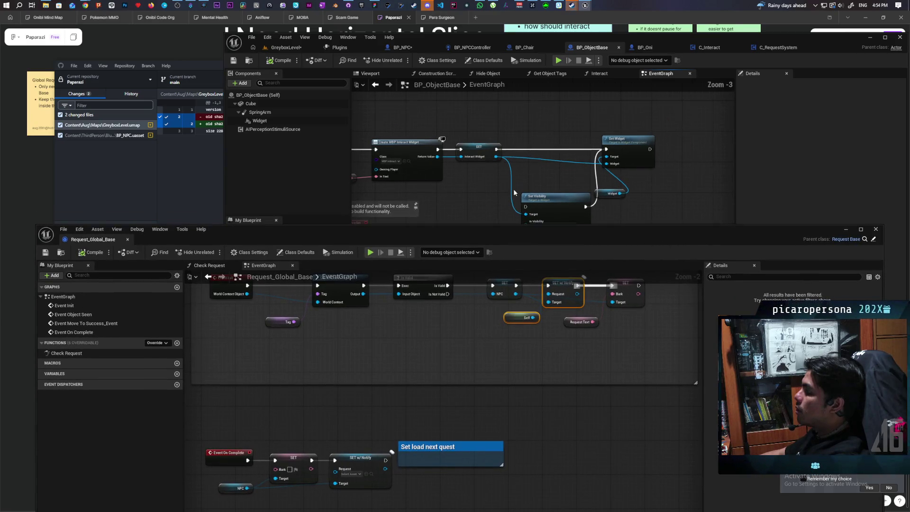
scroll(517, 137, "down", 2)
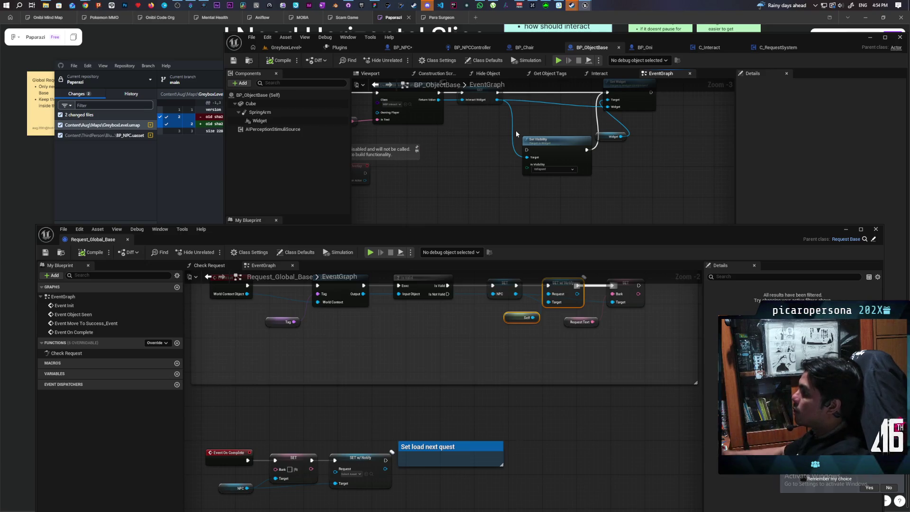
mouse_move(487, 165)
left_mouse_down()
mouse_move(641, 205)
mouse_move(611, 196)
left_mouse_up()
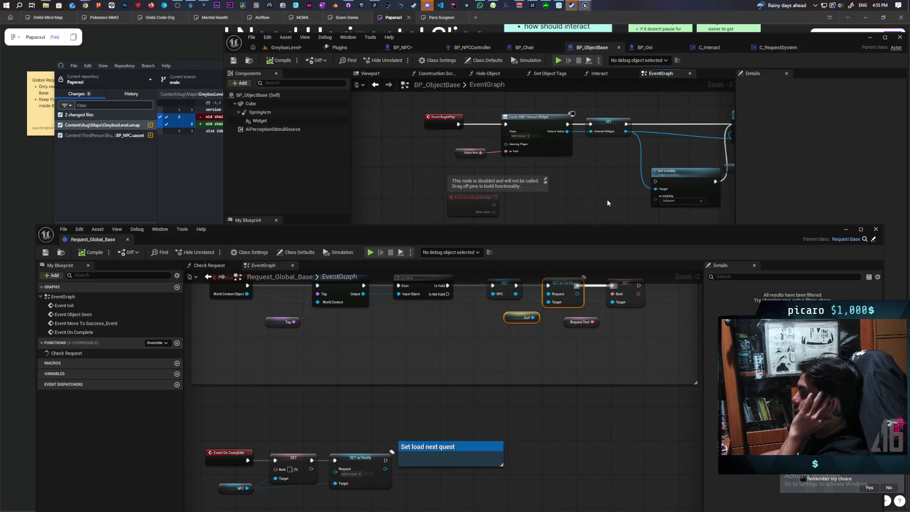
left_click_drag(607, 203, 539, 196)
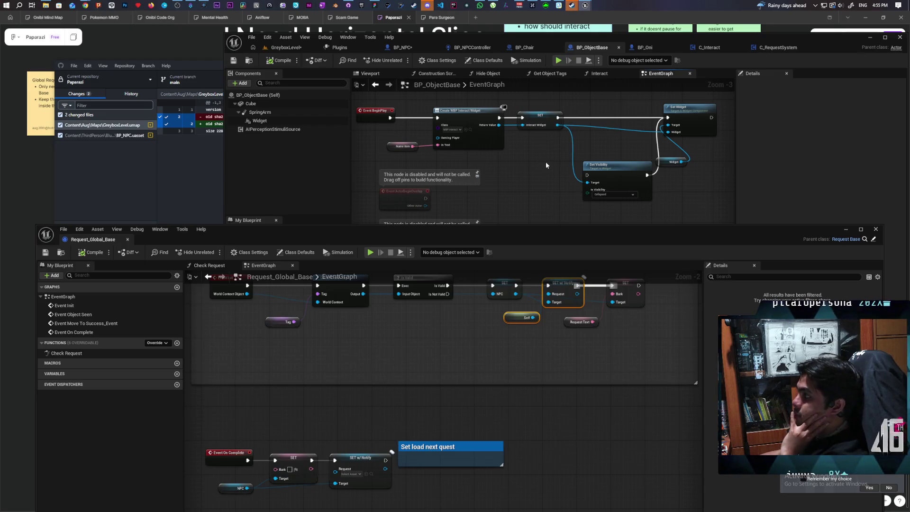
scroll(545, 165, "down", 7)
scroll(545, 165, "up", 8)
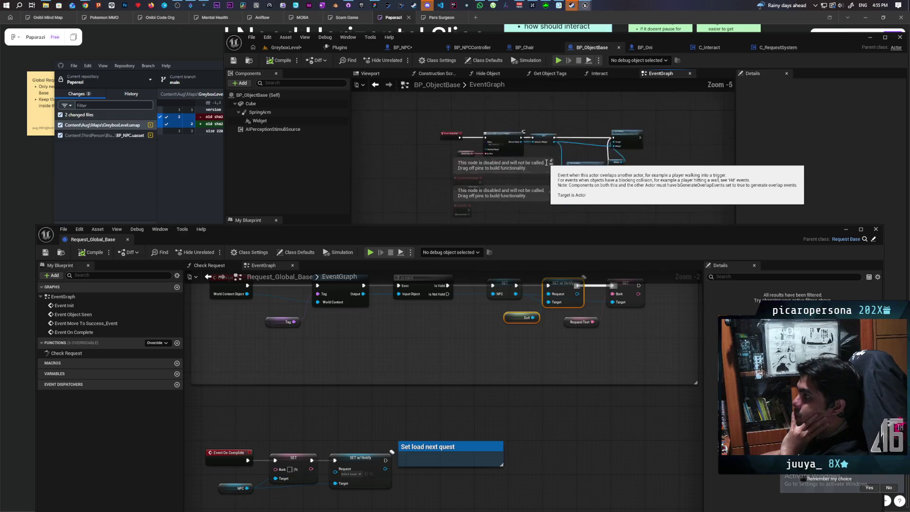
scroll(546, 165, "down", 4)
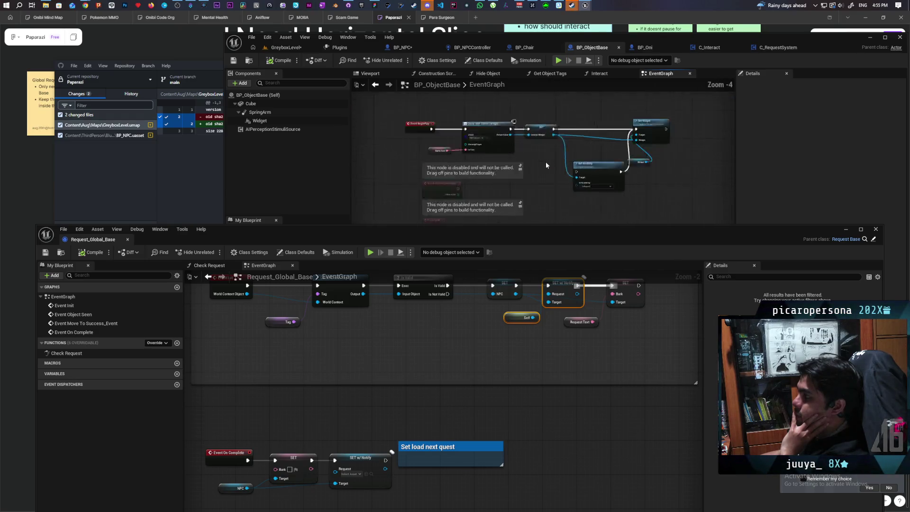
scroll(546, 165, "up", 3)
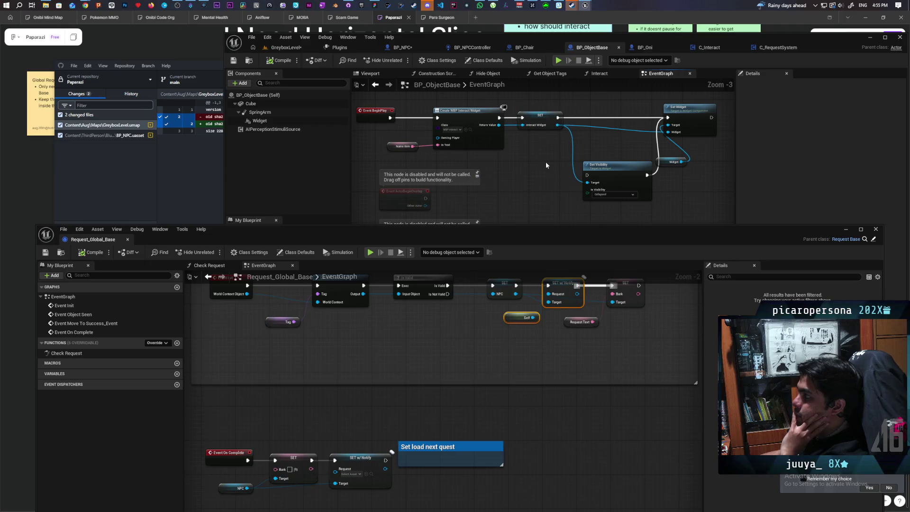
left_click(779, 48)
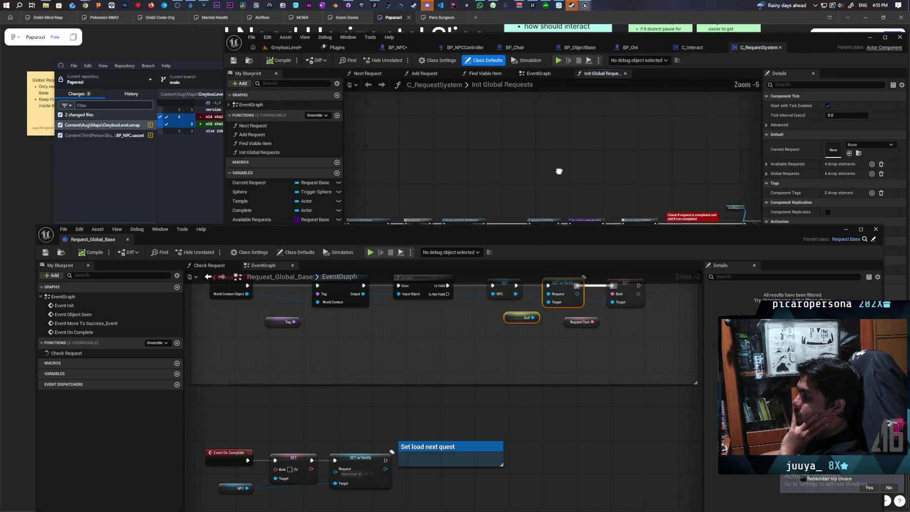
scroll(481, 170, "up", 1)
mouse_move(482, 173)
left_mouse_down()
mouse_move(605, 170)
mouse_move(537, 187)
left_mouse_up()
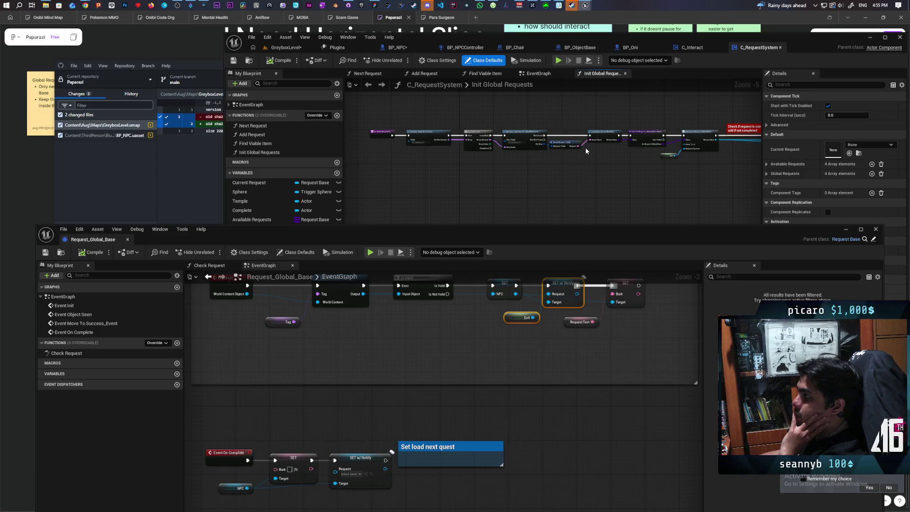
mouse_move(586, 151)
left_mouse_down()
mouse_move(594, 159)
mouse_move(442, 163)
mouse_move(530, 154)
left_mouse_up()
scroll(593, 159, "up", 1)
scroll(593, 160, "down", 1)
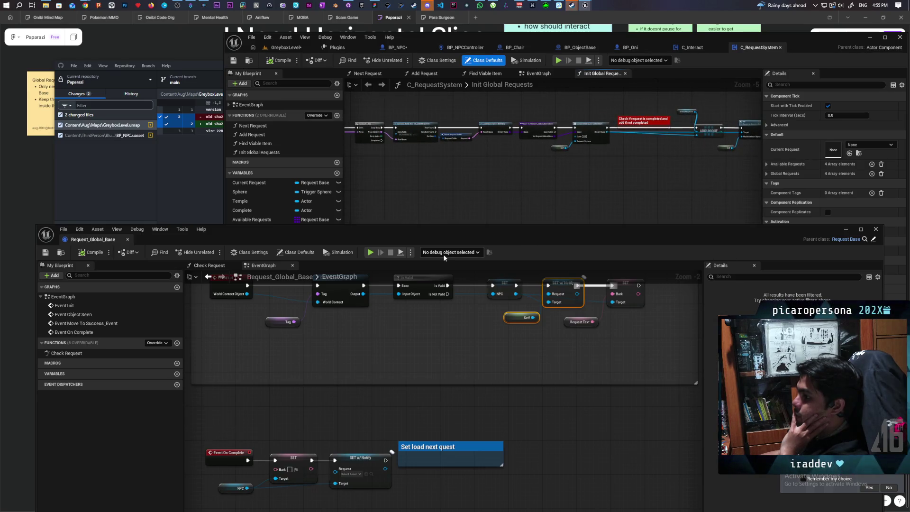
scroll(367, 365, "up", 2)
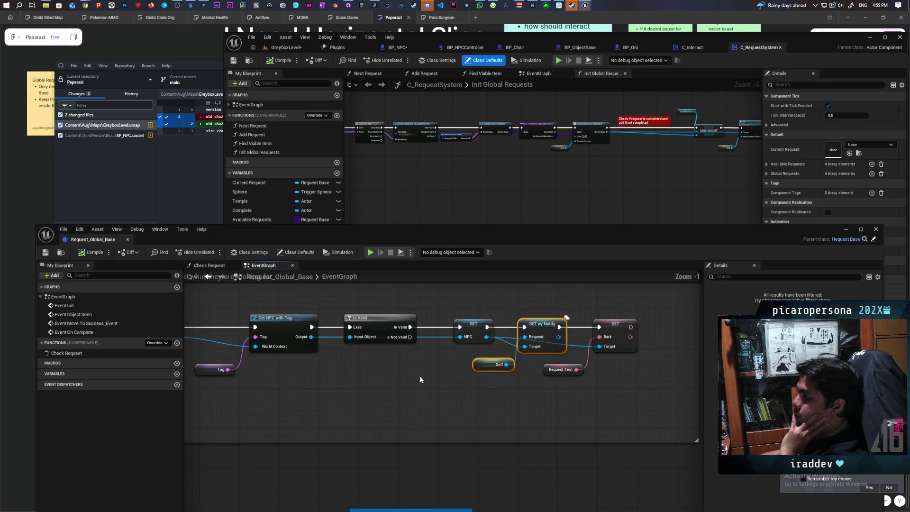
mouse_move(421, 397)
left_mouse_down()
mouse_move(553, 377)
mouse_move(517, 399)
mouse_move(523, 405)
left_mouse_up()
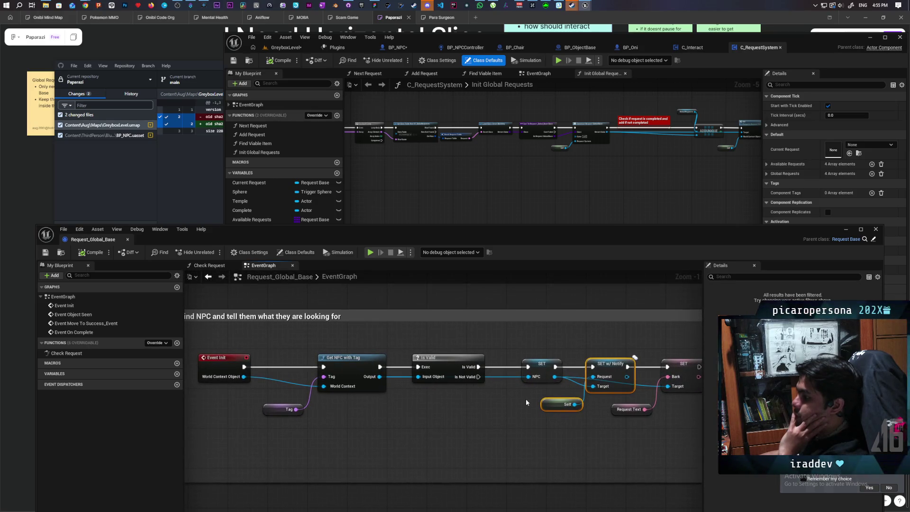
left_click(540, 364)
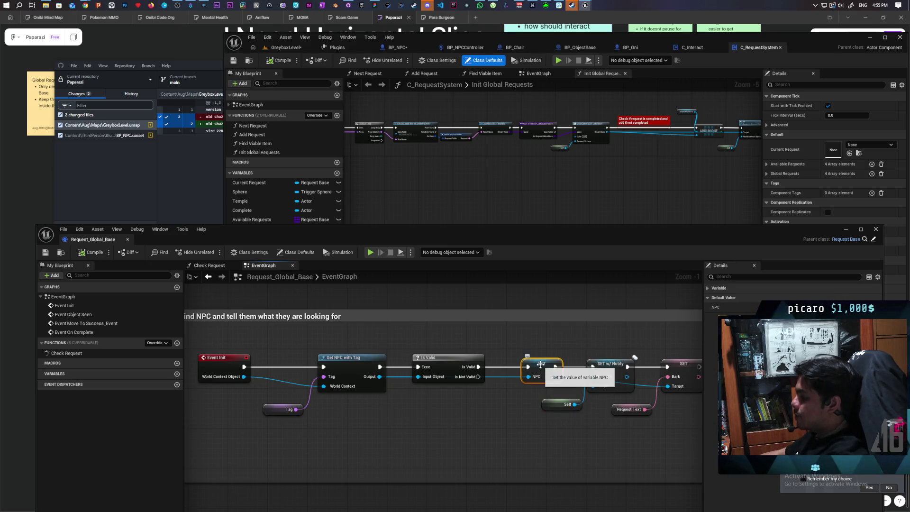
- Breakpoint the SET NPC node, play GreyboxLevel, check the NPC value, step twice, and resume
key("F9")
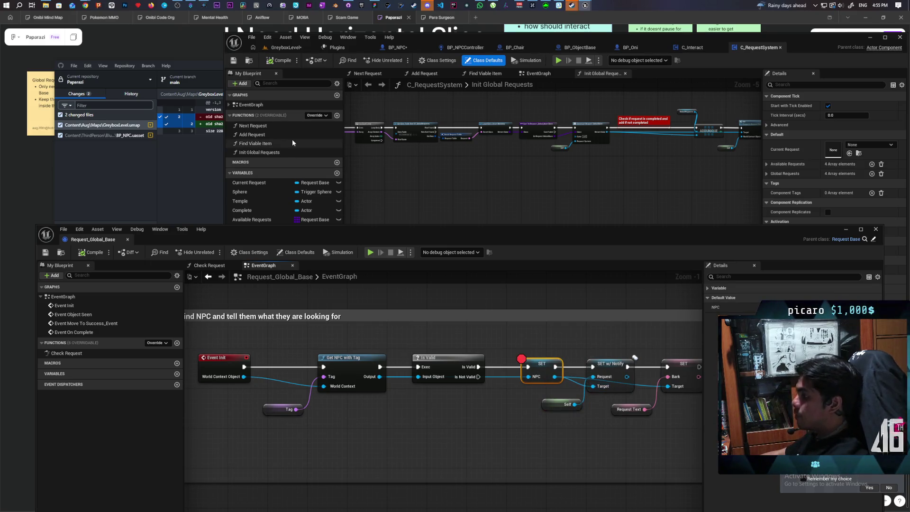
left_click(282, 48)
left_click(401, 61)
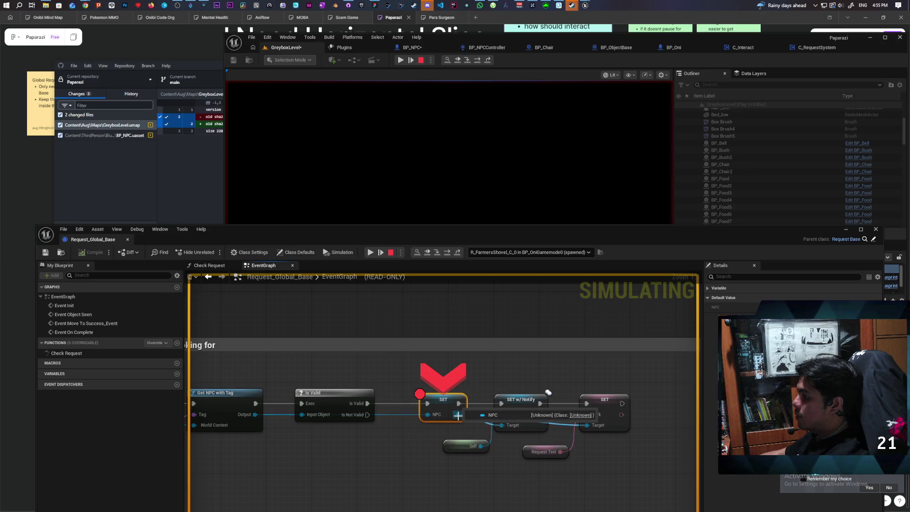
mouse_move(427, 416)
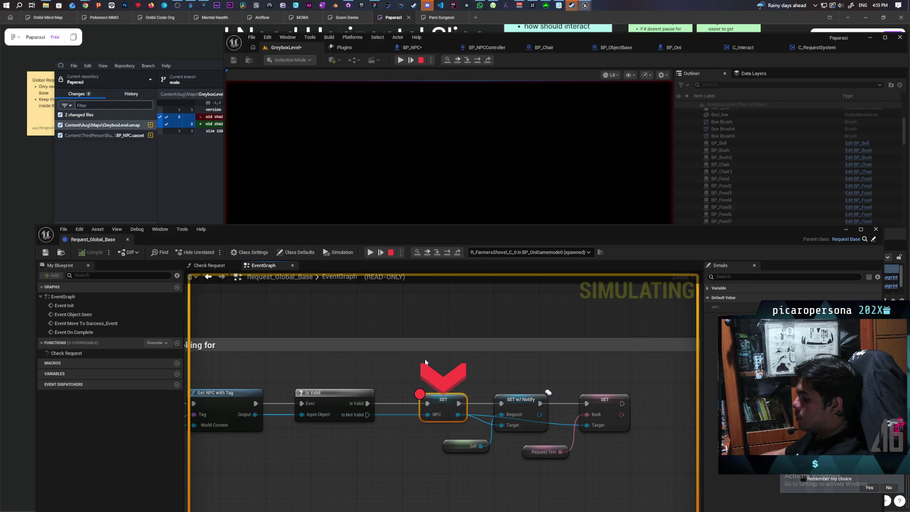
key("F10")
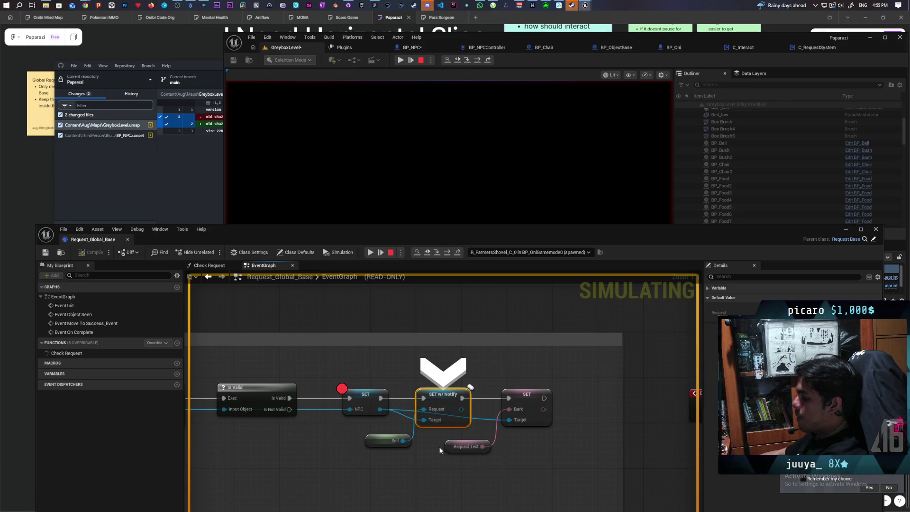
key("F10")
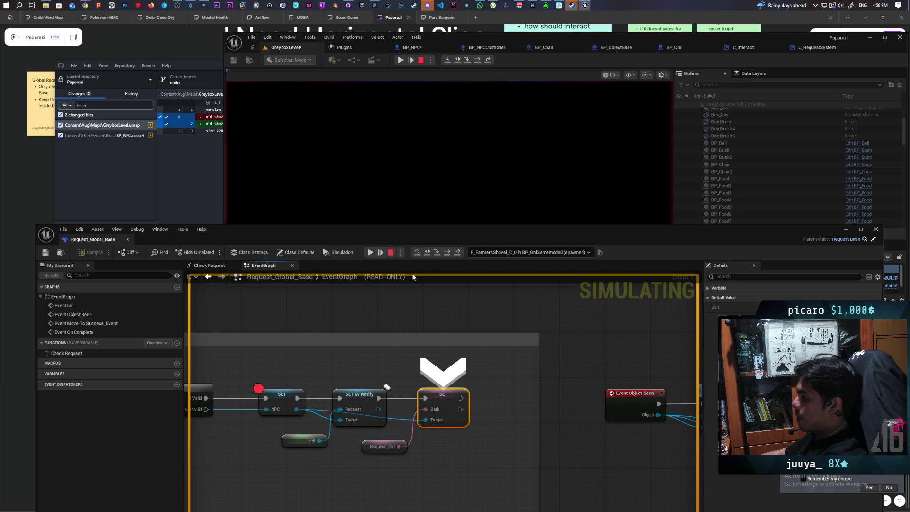
left_click(369, 254)
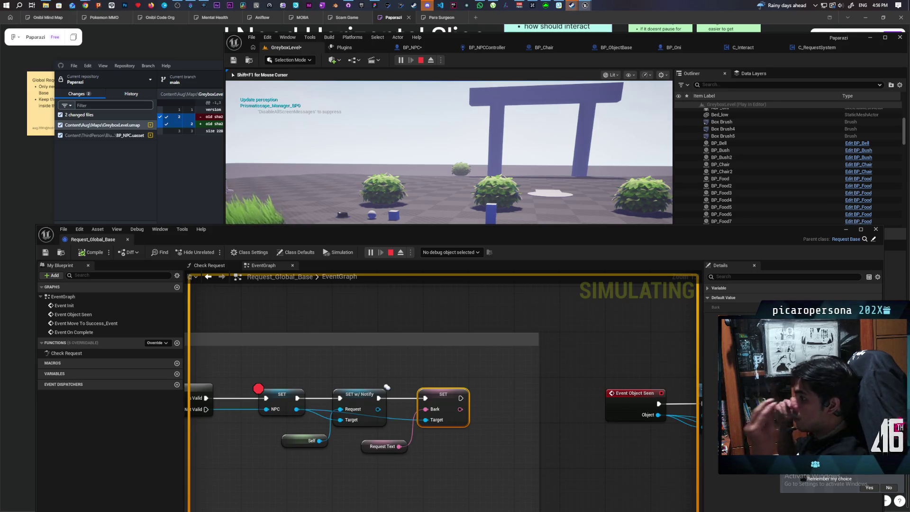
- Stop play, remove the SET NPC breakpoint, and bring up BP_NPC's OnRep_Request graph
key("Escape")
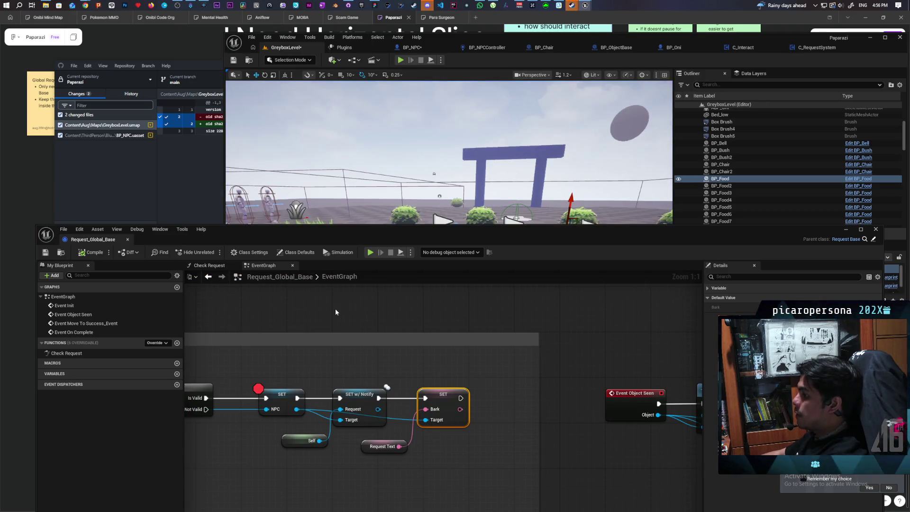
left_click(284, 396)
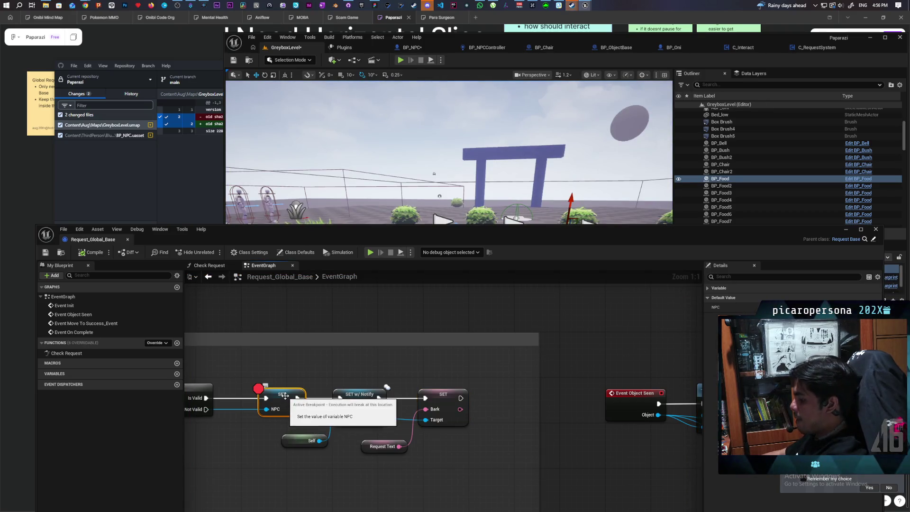
key("F9")
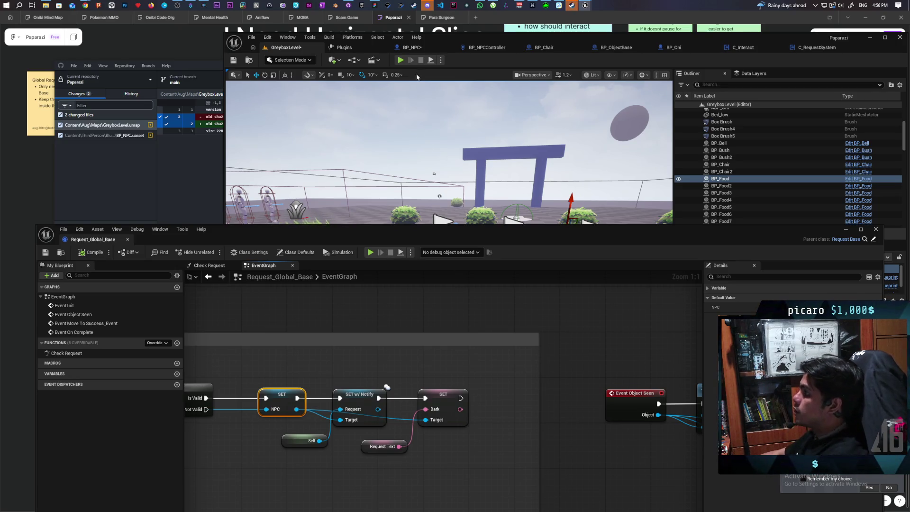
left_click(410, 47)
left_click_drag(501, 233, 501, 343)
scroll(462, 217, "down", 2)
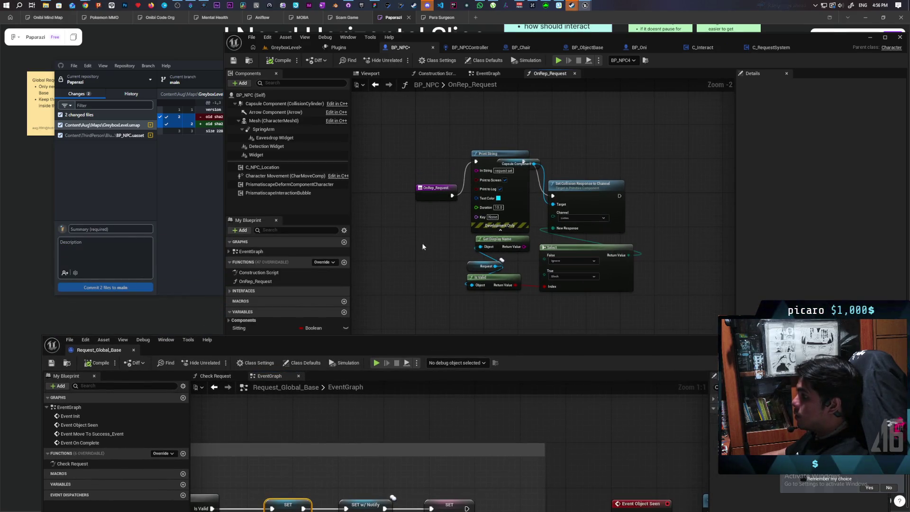
- Move OnRep_Request left, shift the lookup and Select nodes down so Print String sits inline, and save all
mouse_move(434, 349)
left_mouse_down()
mouse_move(446, 225)
mouse_move(436, 358)
left_mouse_up()
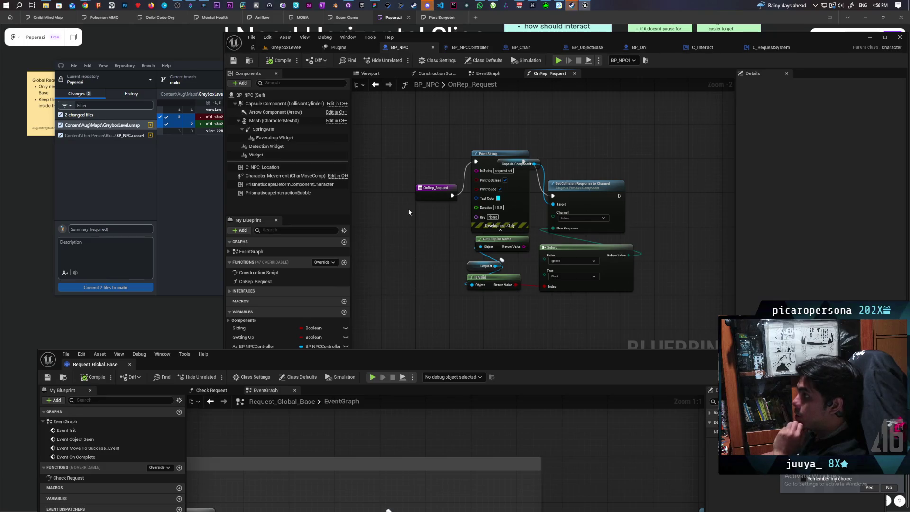
left_click_drag(428, 196, 380, 196)
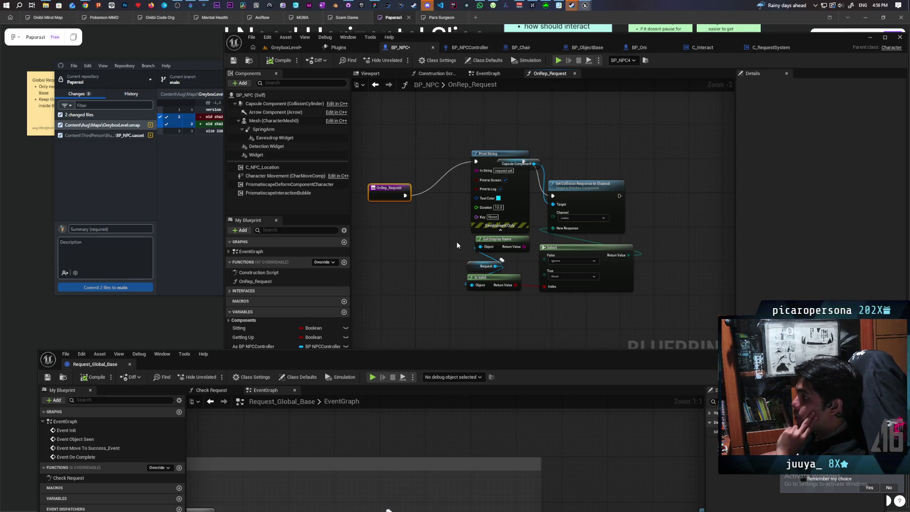
mouse_move(457, 241)
left_mouse_down()
mouse_move(549, 300)
mouse_move(551, 278)
mouse_move(543, 325)
left_mouse_up()
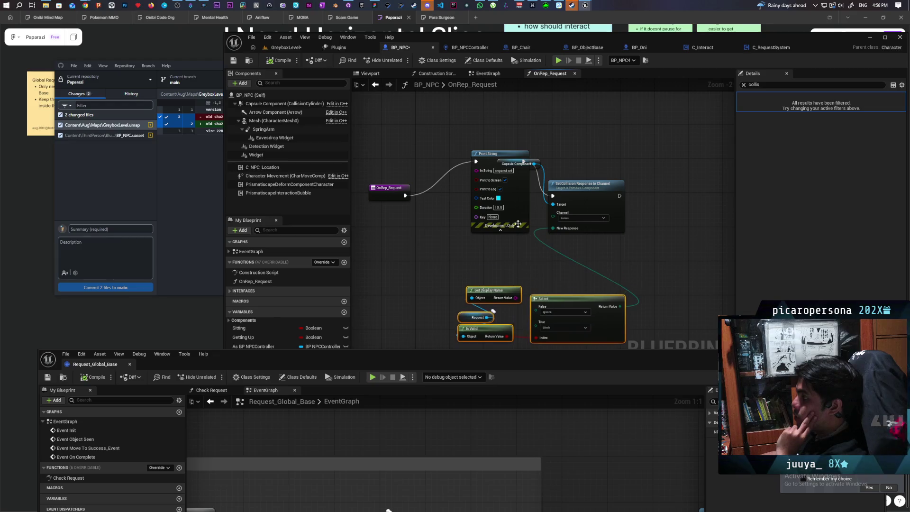
mouse_move(518, 207)
left_mouse_down()
mouse_move(487, 226)
mouse_move(487, 241)
mouse_move(500, 239)
mouse_move(493, 235)
left_mouse_up()
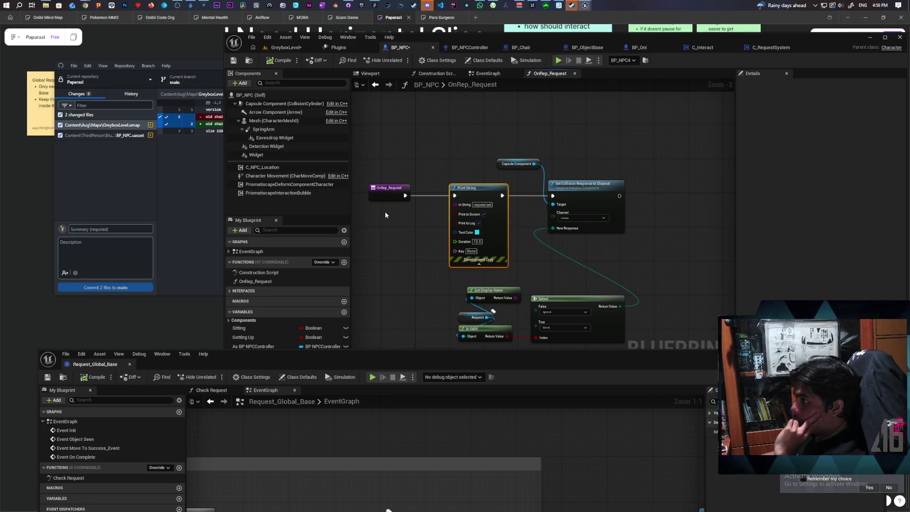
key("ctrl+shift+s")
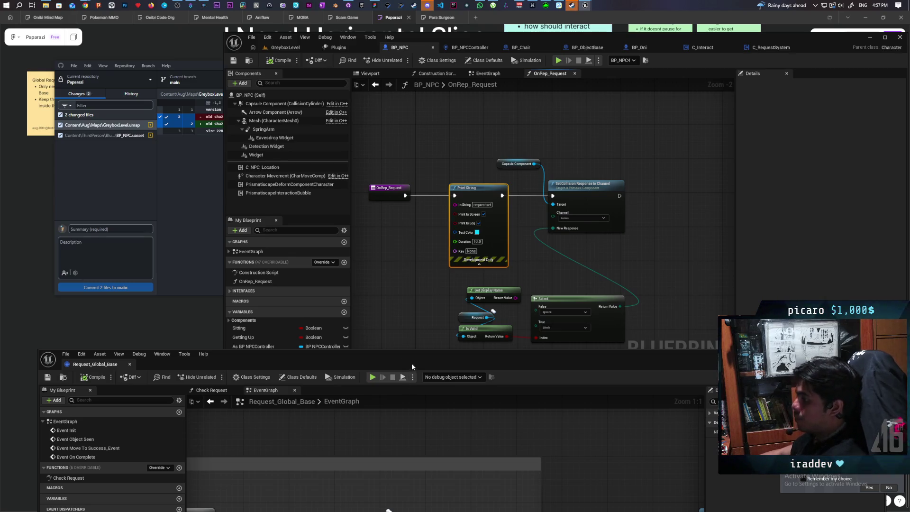
- Bring Event Init into view in Request_Global_Base and shift the lookup nodes left to make room
mouse_move(411, 363)
left_mouse_down()
mouse_move(474, 170)
mouse_move(480, 189)
left_mouse_up()
scroll(423, 324, "up", 3)
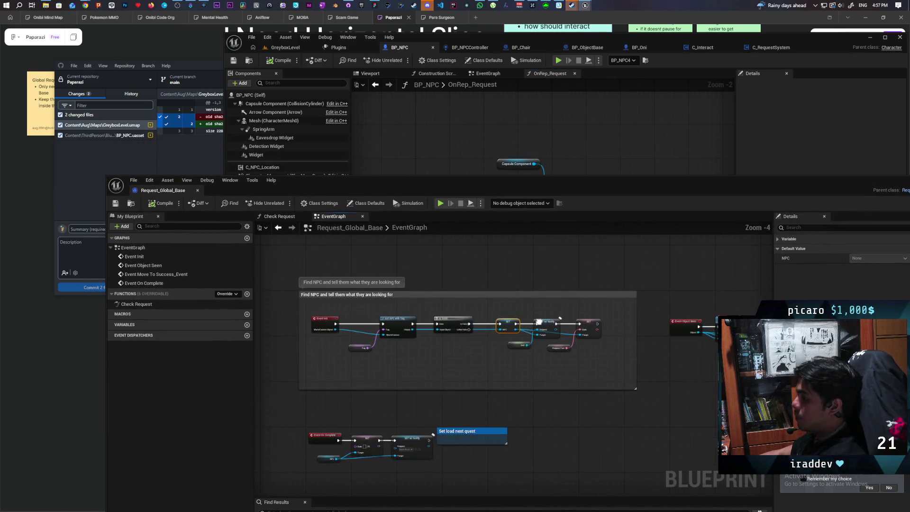
left_click_drag(523, 344, 647, 350)
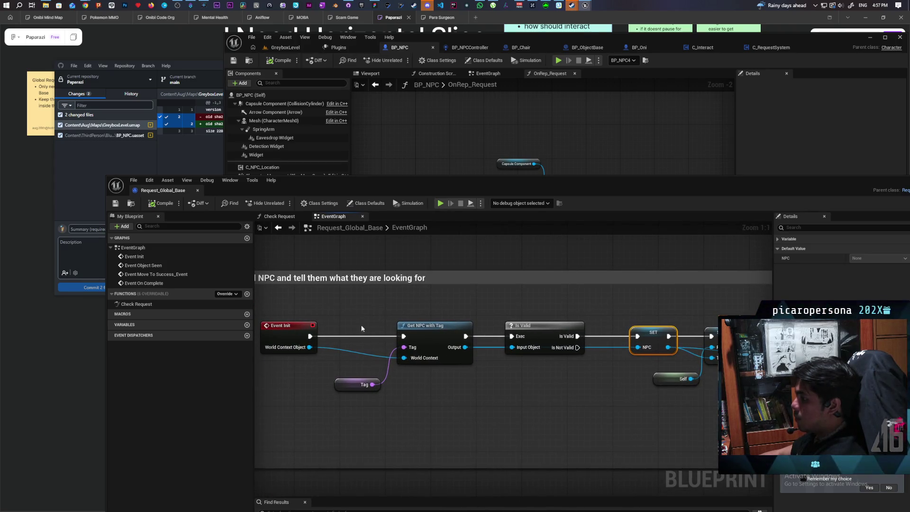
mouse_move(362, 328)
left_mouse_down()
mouse_move(542, 343)
mouse_move(501, 328)
left_mouse_up()
left_click(544, 383)
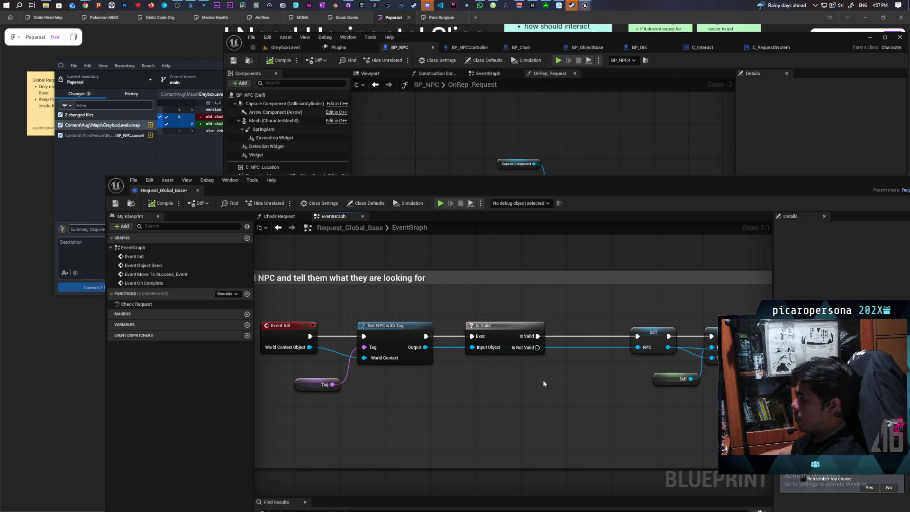
- Paste a Print String between Is Valid and SET, wire its World Context Object, and show all options
key("ctrl+v")
left_click_drag(574, 391, 575, 335)
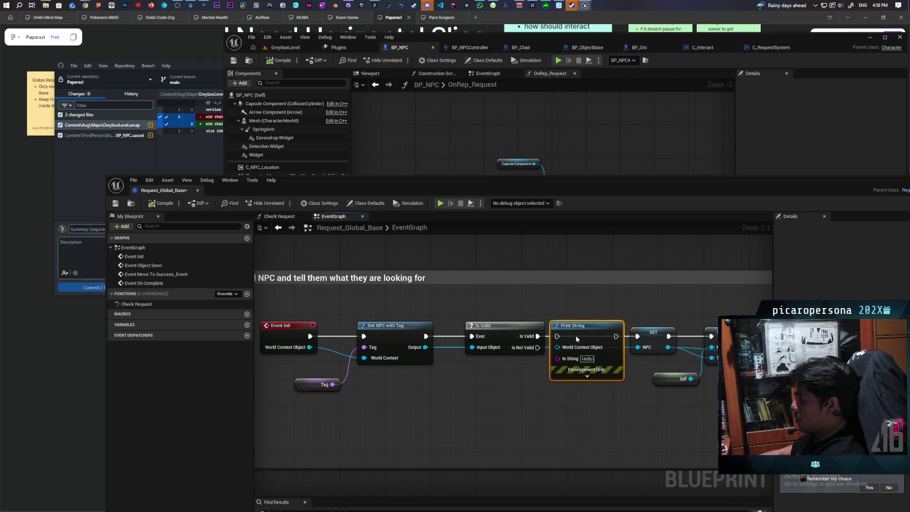
left_click_drag(310, 348, 558, 350)
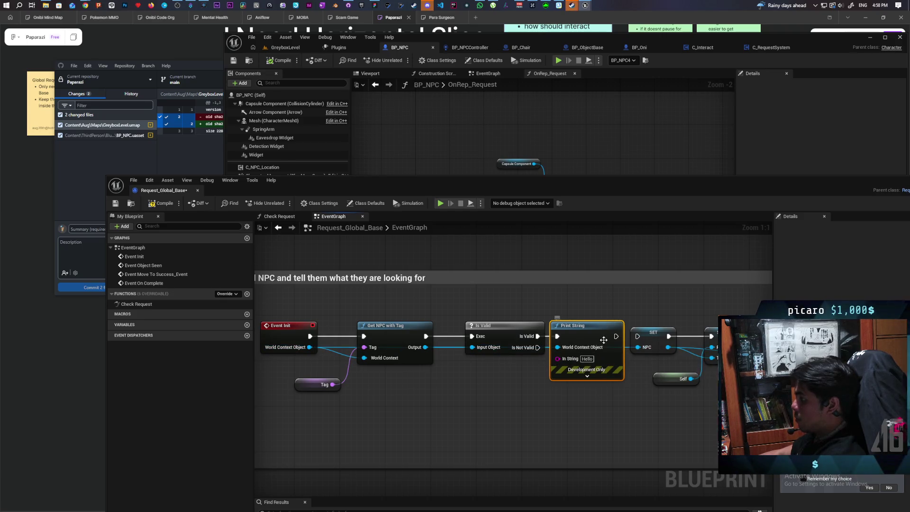
left_click(587, 375)
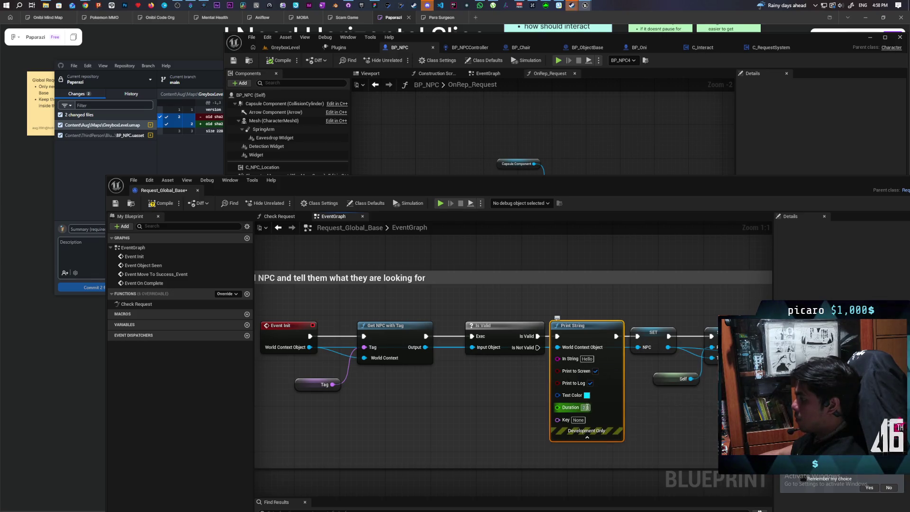